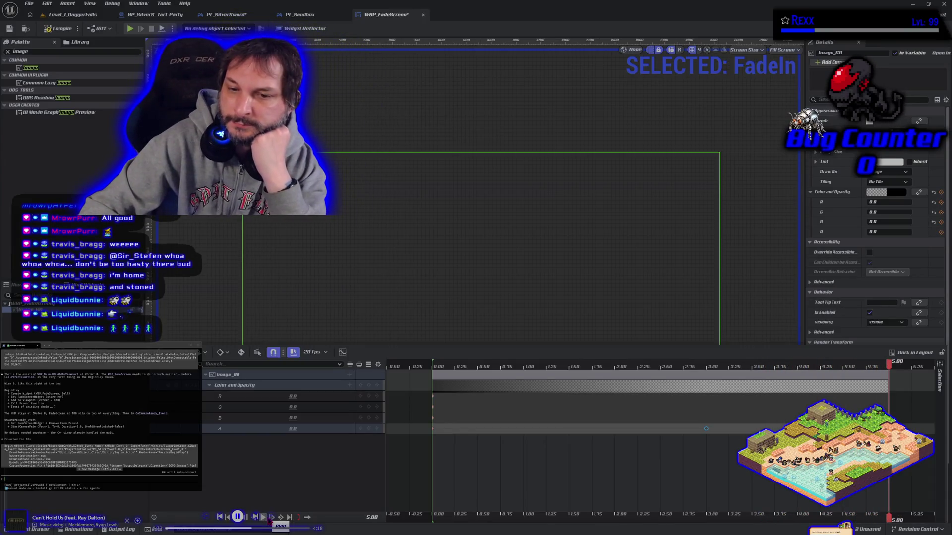
Scrub the FadeIn preview to 1.60, then dismiss its context menu so no animation stays selected
drag(889, 363, 579, 363)
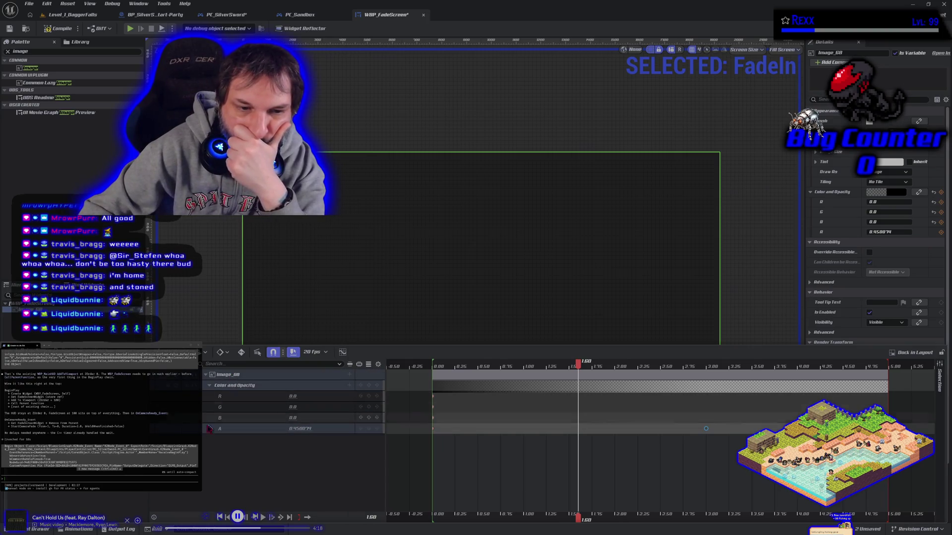
right_click(50, 309)
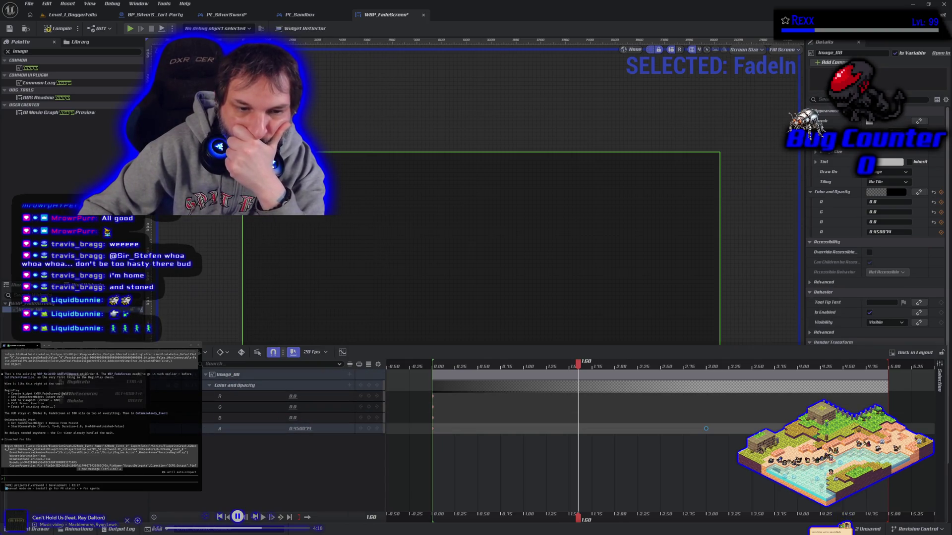
click(76, 401)
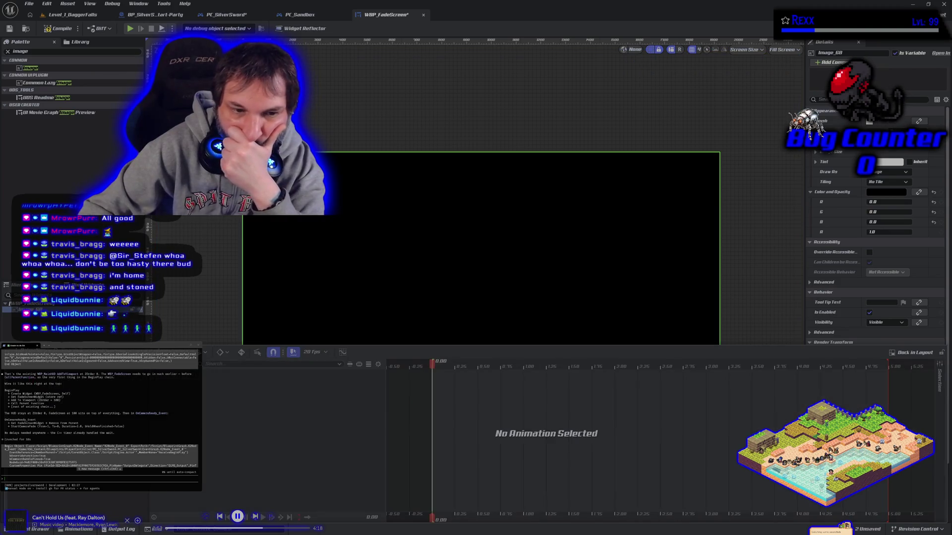
click(75, 400)
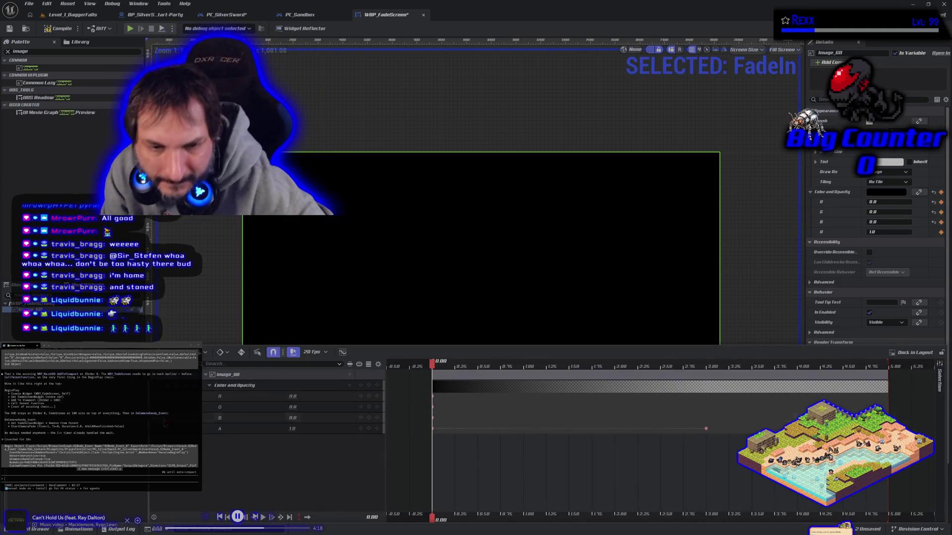
Inspect the timeline frame-rate and Playback Options menus, leaving both unchanged
click(325, 353)
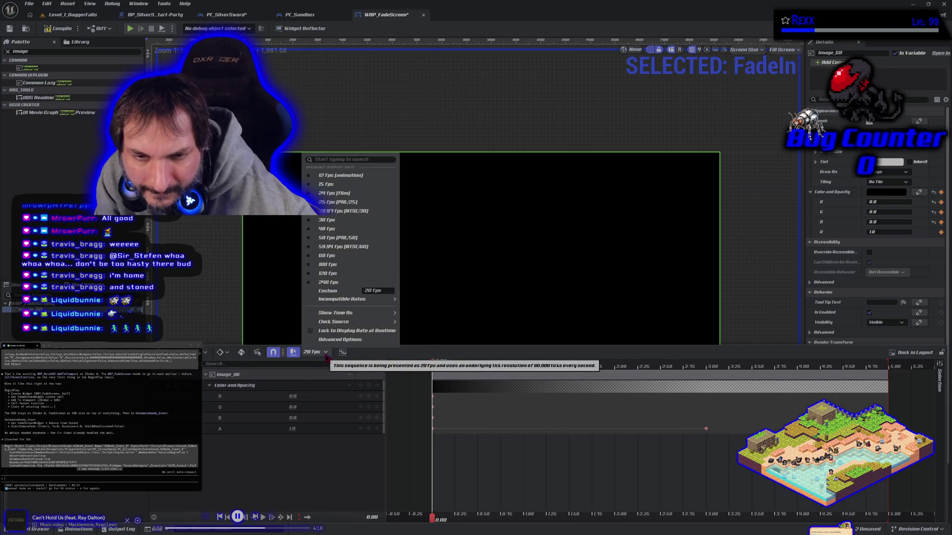
click(325, 354)
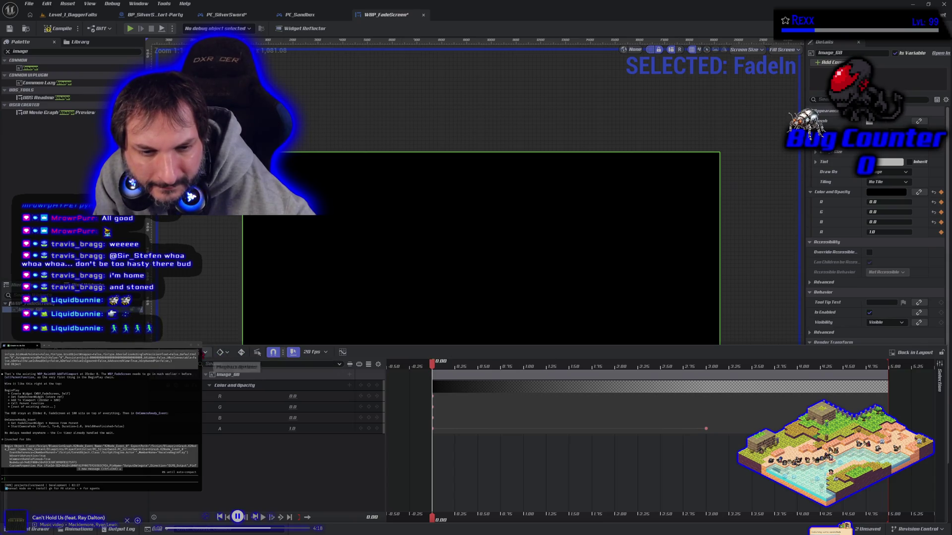
click(206, 353)
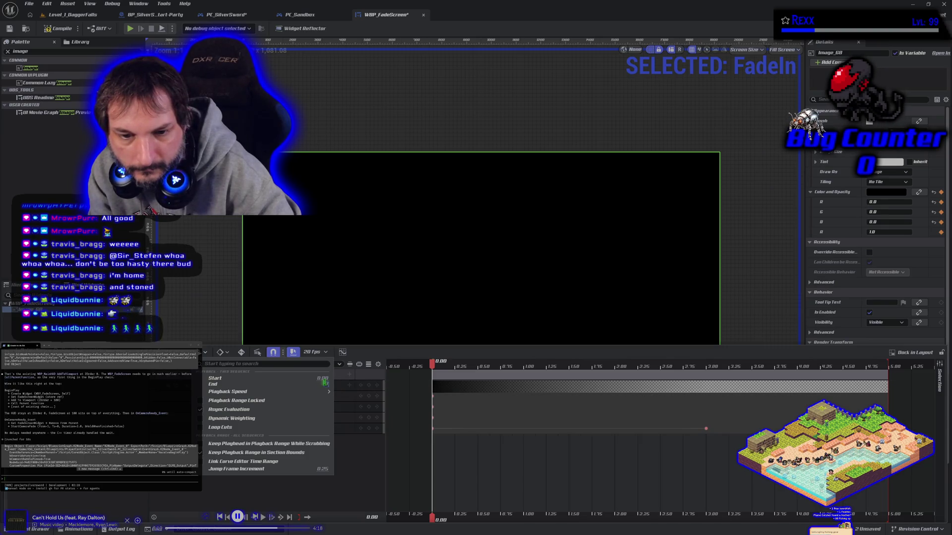
click(371, 490)
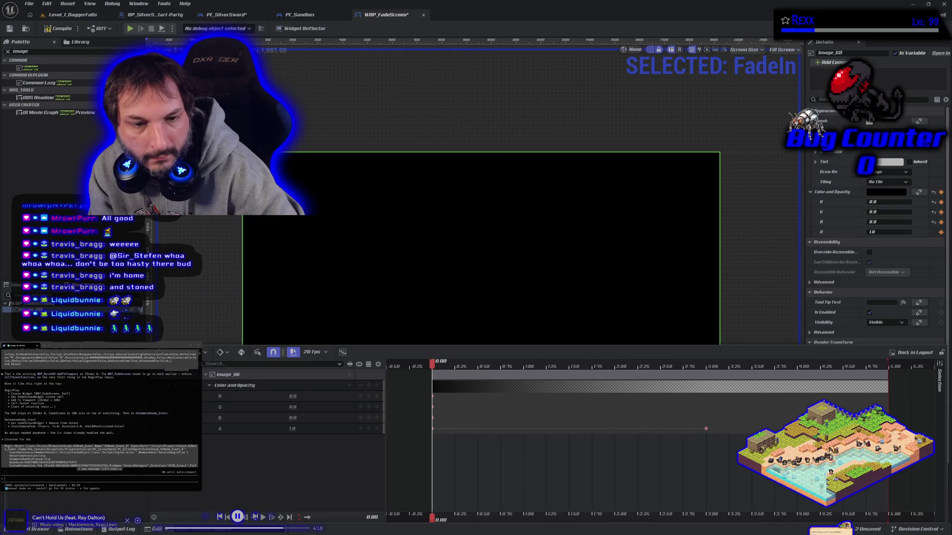
Browse the sequencer Actions list, section end time and track Filter choices without changes
click(203, 352)
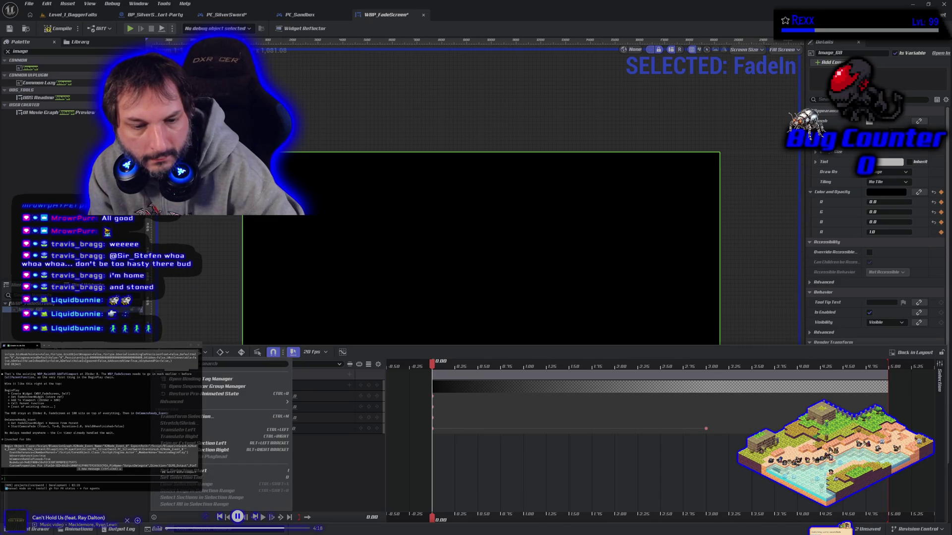
click(838, 380)
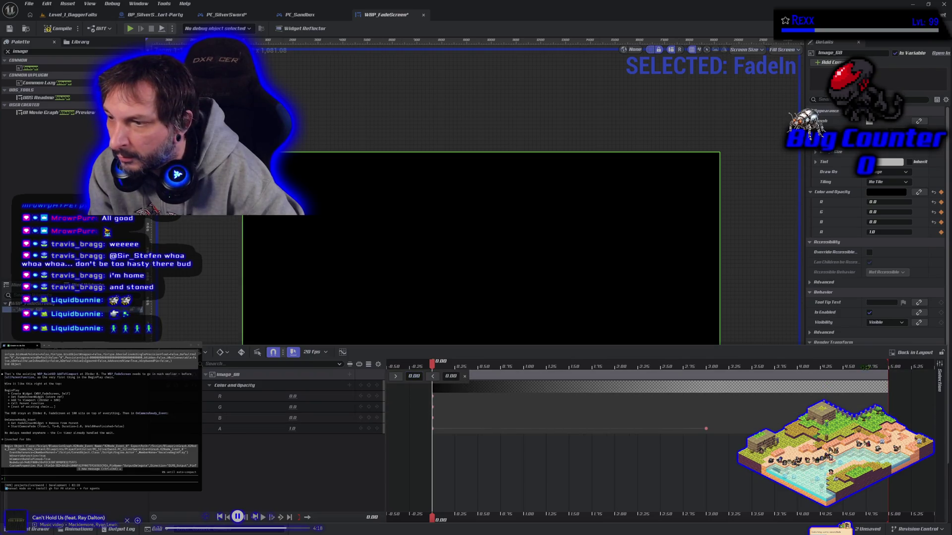
click(450, 376)
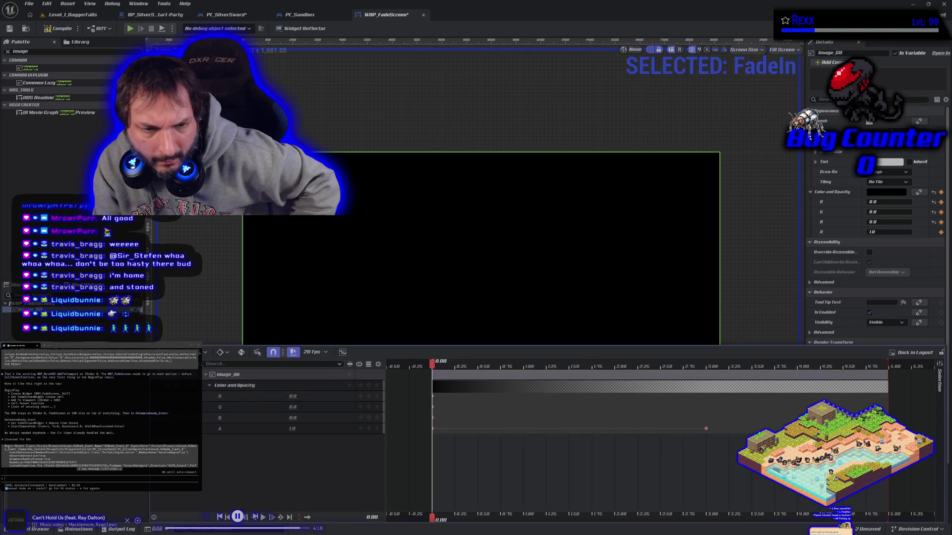
click(197, 363)
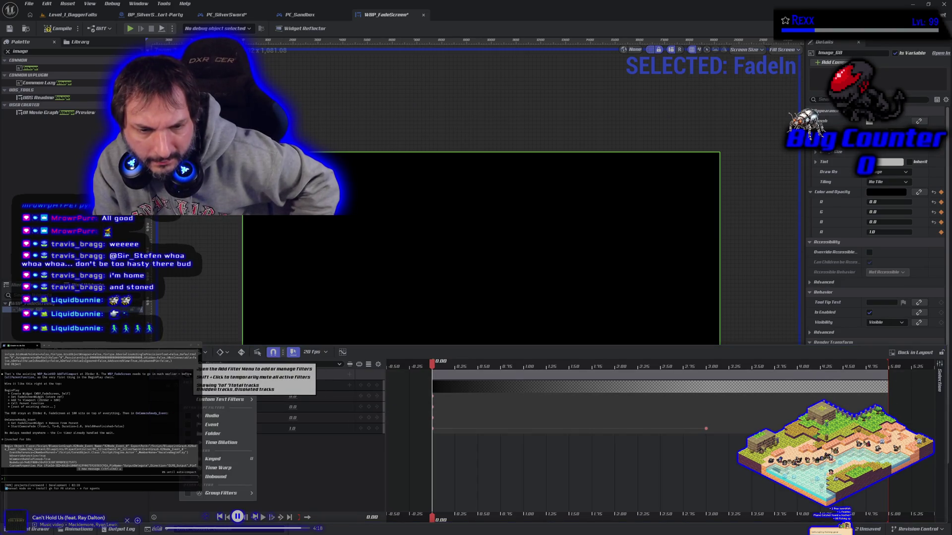
click(198, 363)
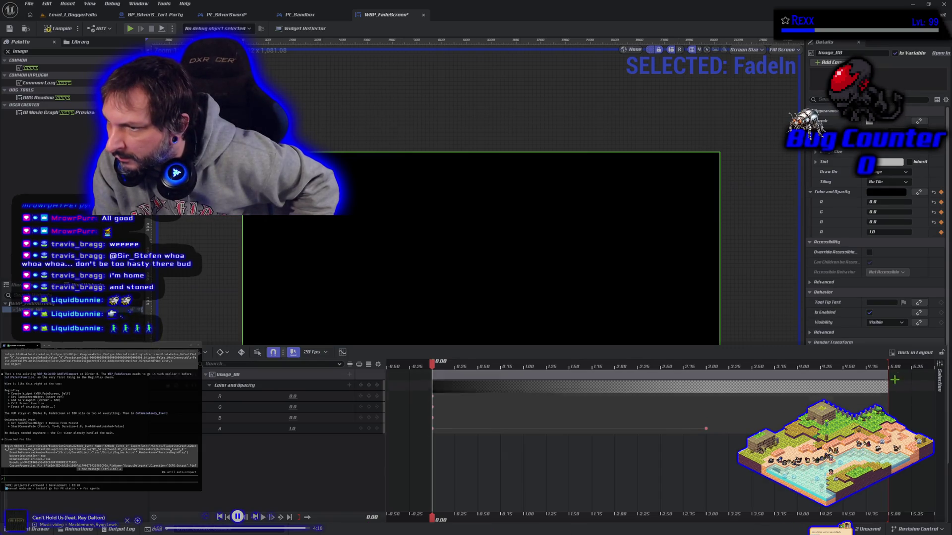
Shorten the FadeIn colour track section to end at 3.00 and preview it from the start
click(889, 366)
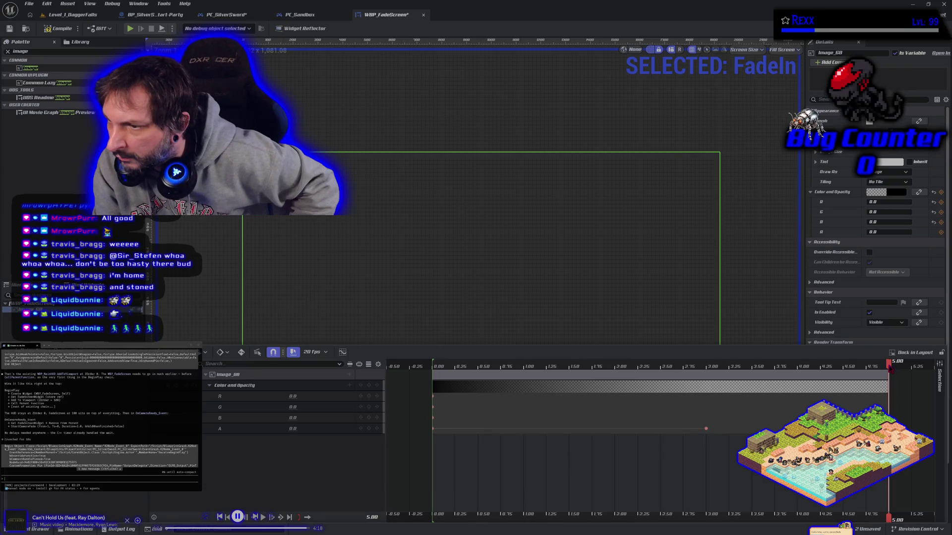
key(comma)
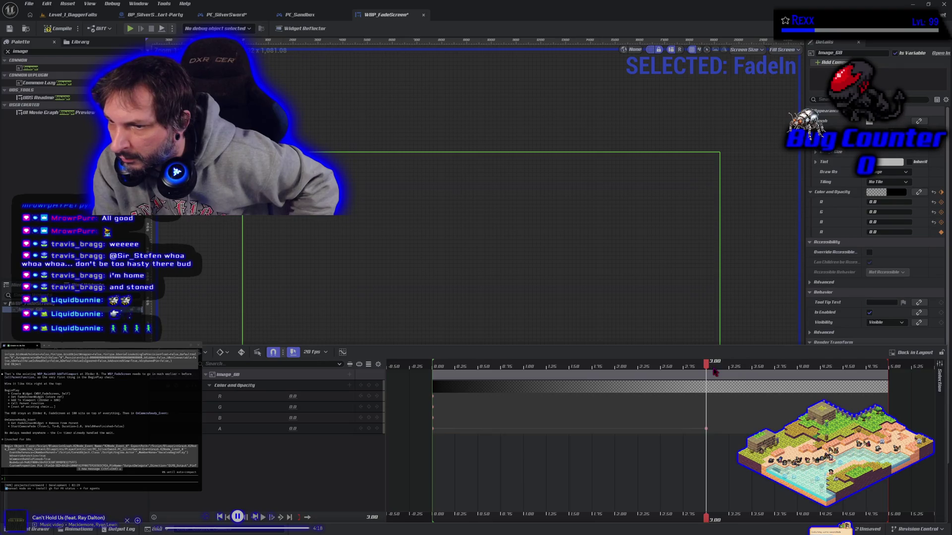
click(885, 366)
click(793, 366)
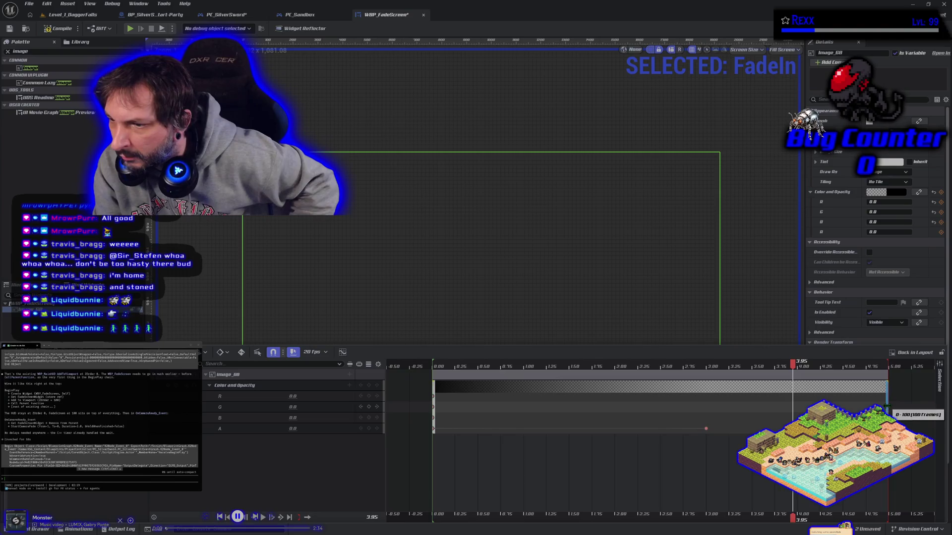
drag(887, 392, 705, 412)
drag(798, 373, 432, 366)
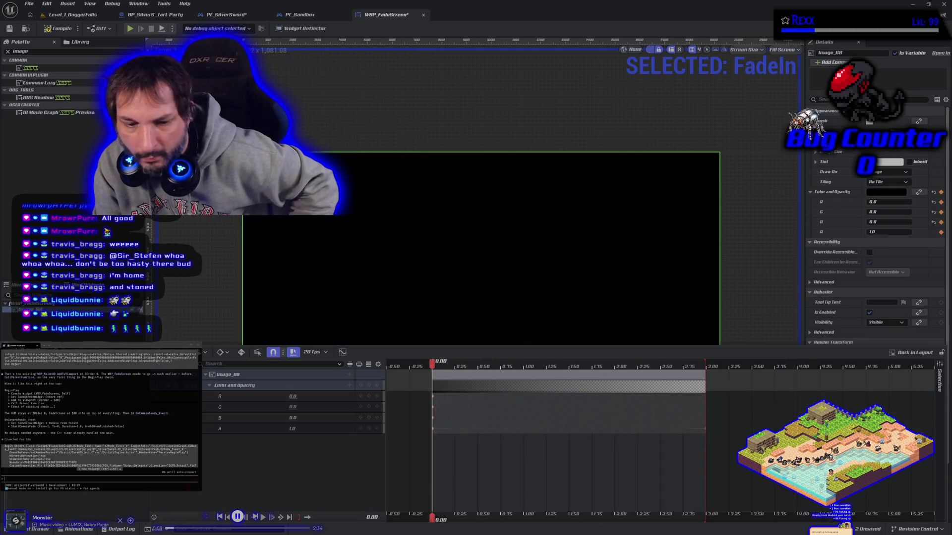
click(263, 517)
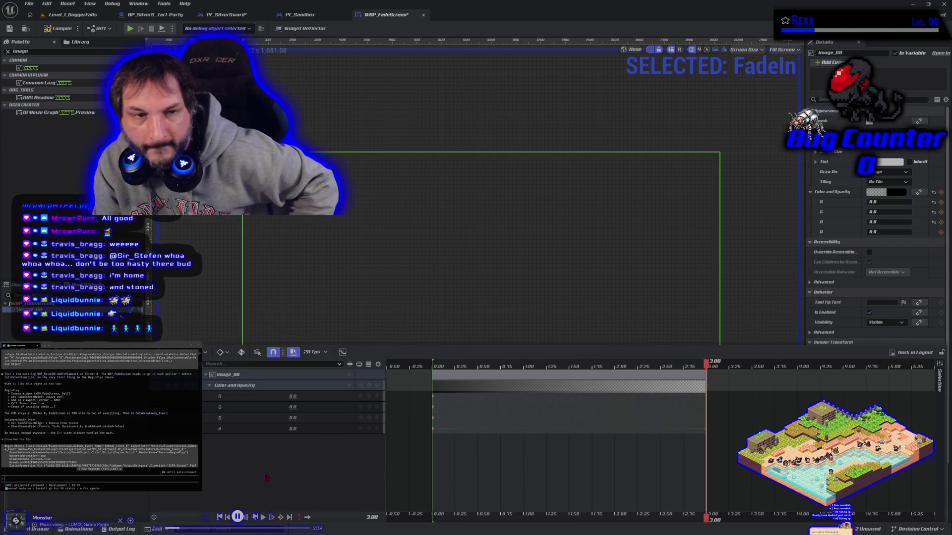
Save the fade screen widget and set FadeIn's alpha to 0 at the start
click(58, 28)
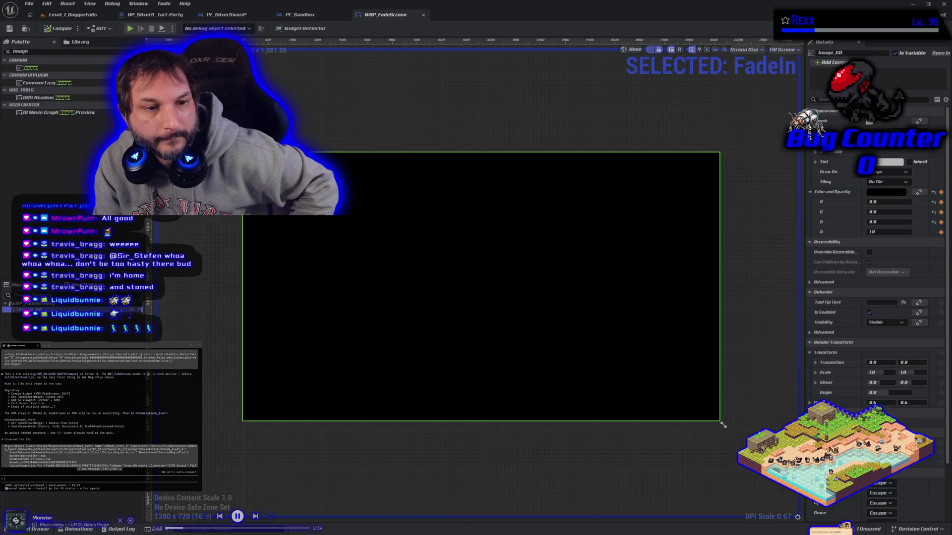
click(78, 529)
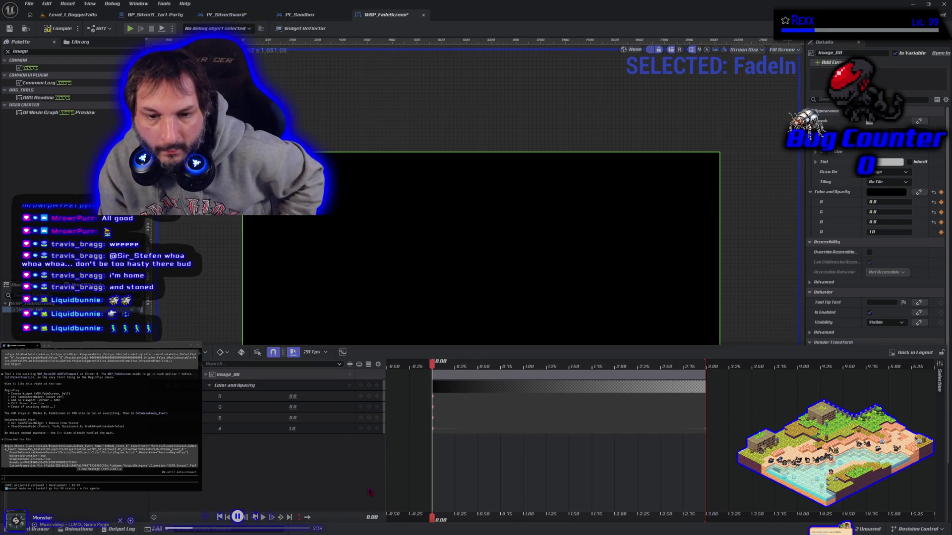
click(292, 429)
text(0)
key(Return)
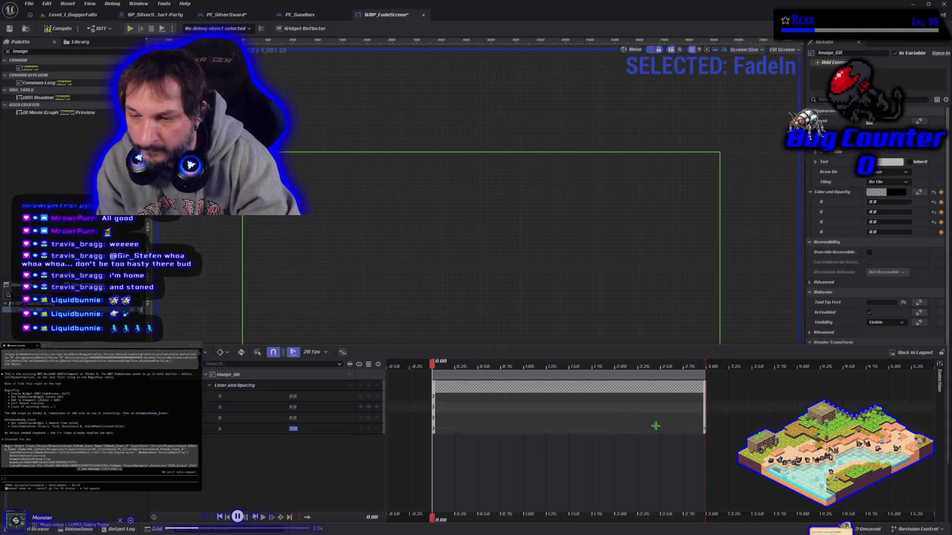
Key FadeIn's alpha to 1 at the 3.00 mark
drag(453, 373, 709, 387)
click(293, 429)
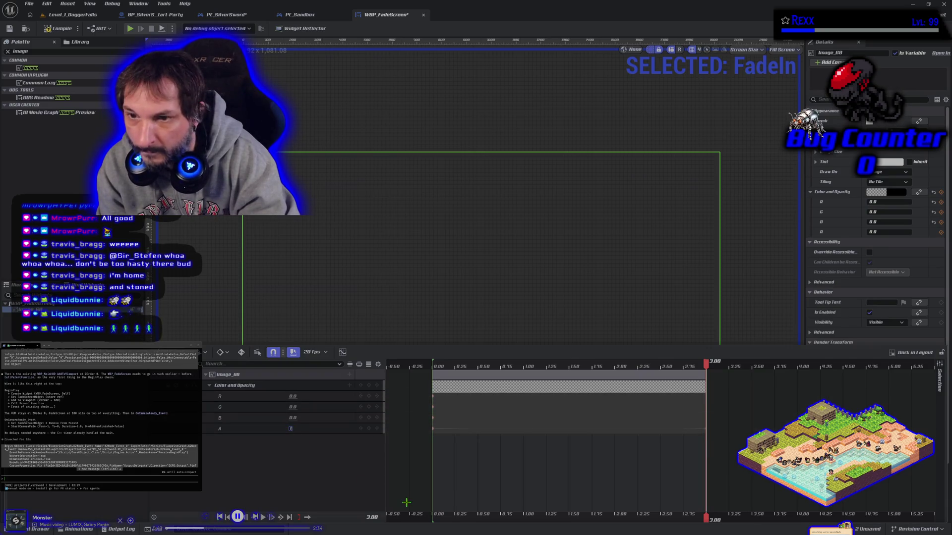
text(1)
key(Return)
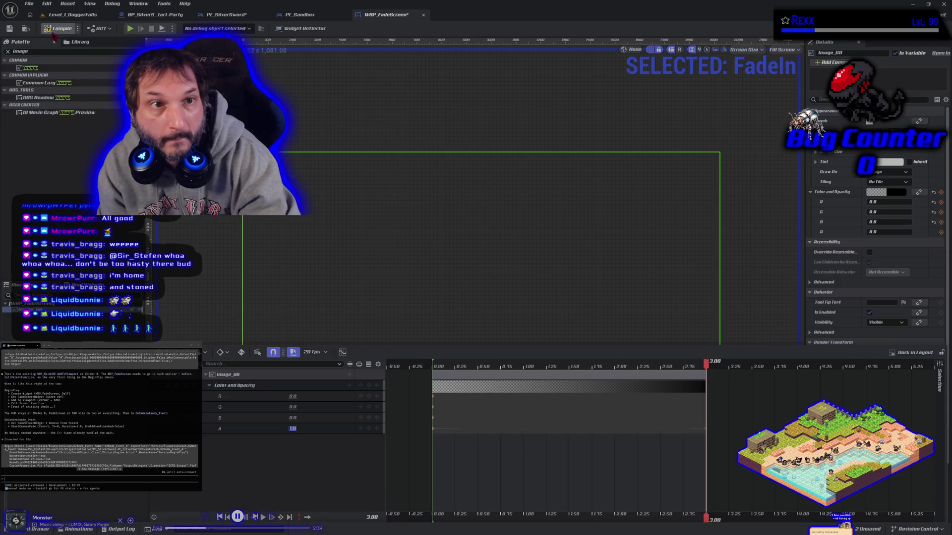
Save the widget and preview both the FadeOut and FadeIn animations
click(58, 28)
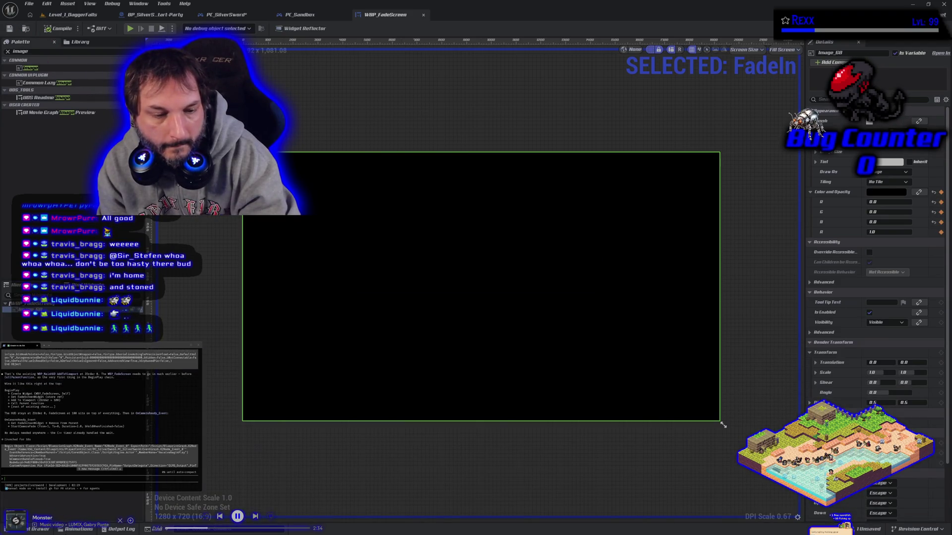
click(69, 529)
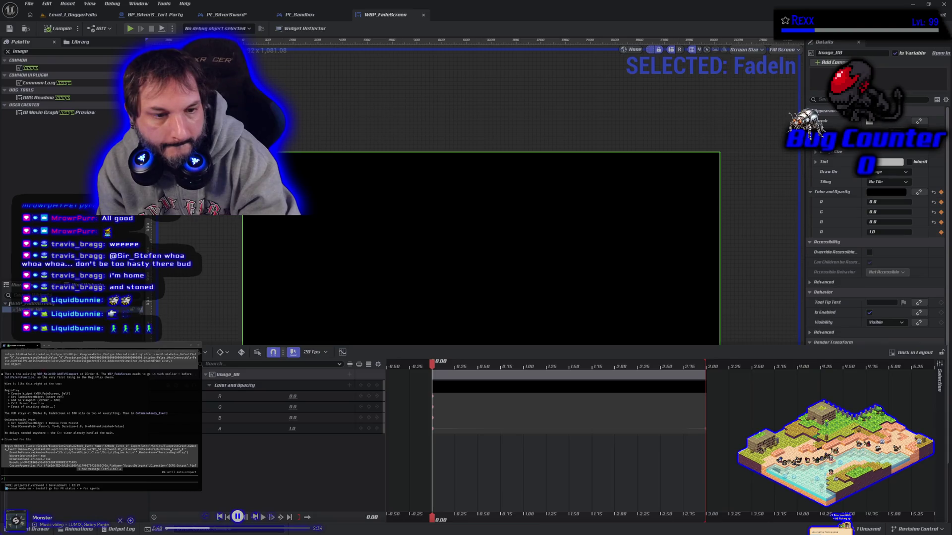
key(Down)
click(263, 518)
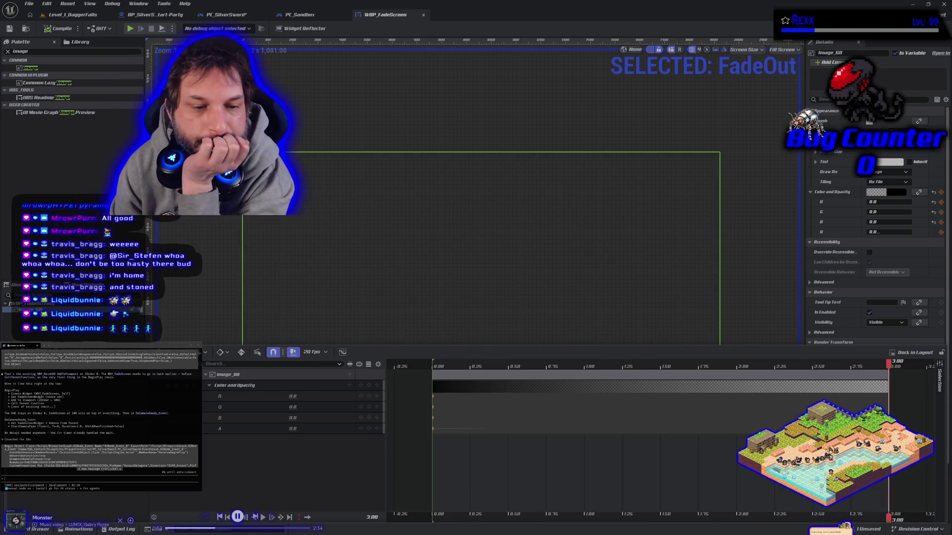
key(Up)
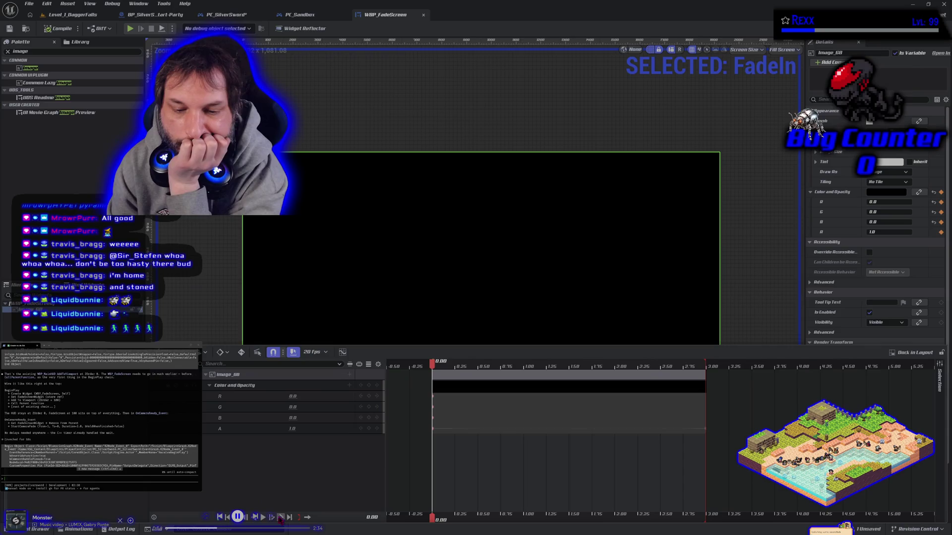
click(263, 517)
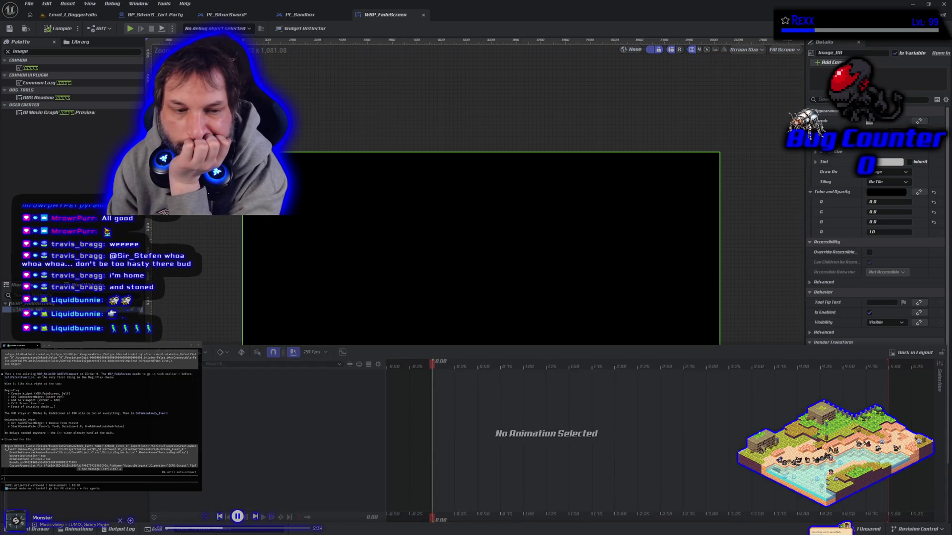
Set FadeIn's starting alpha to 0
click(99, 377)
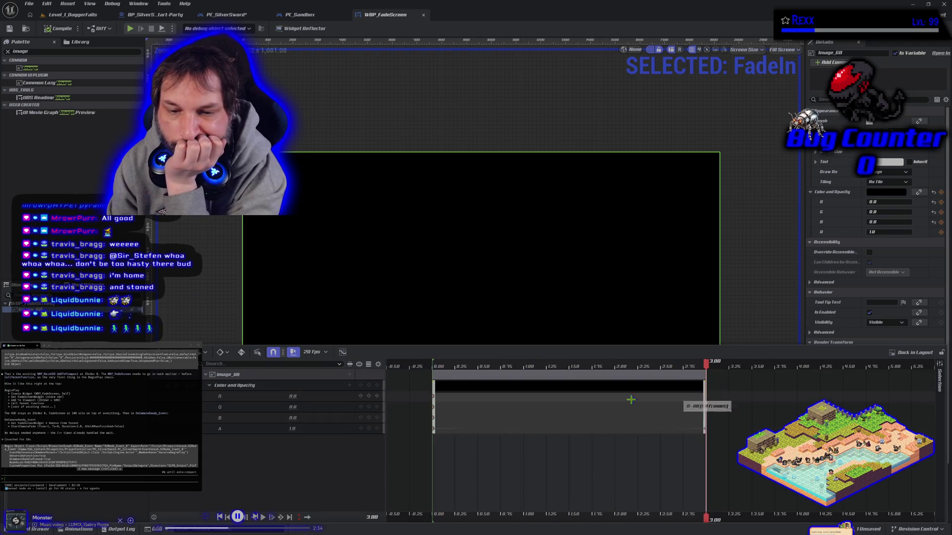
click(292, 428)
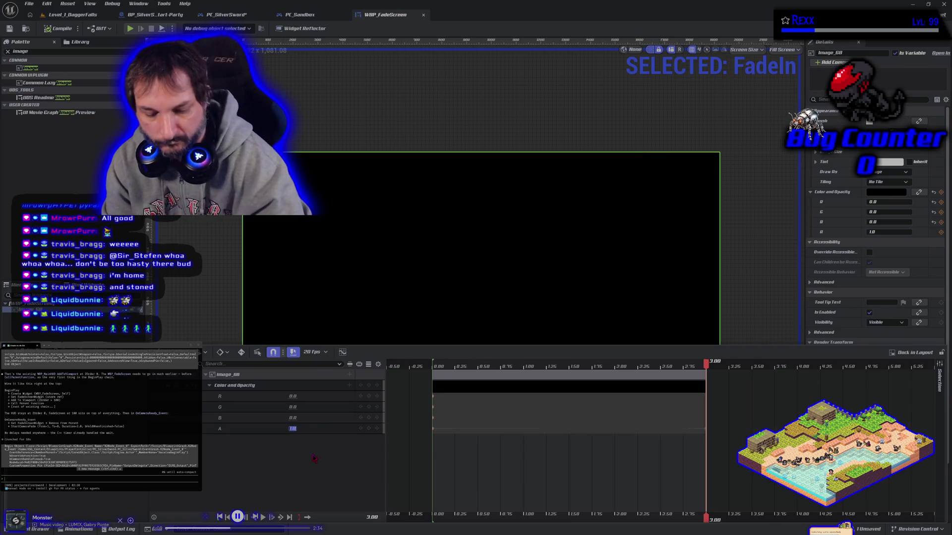
text(0)
key(Return)
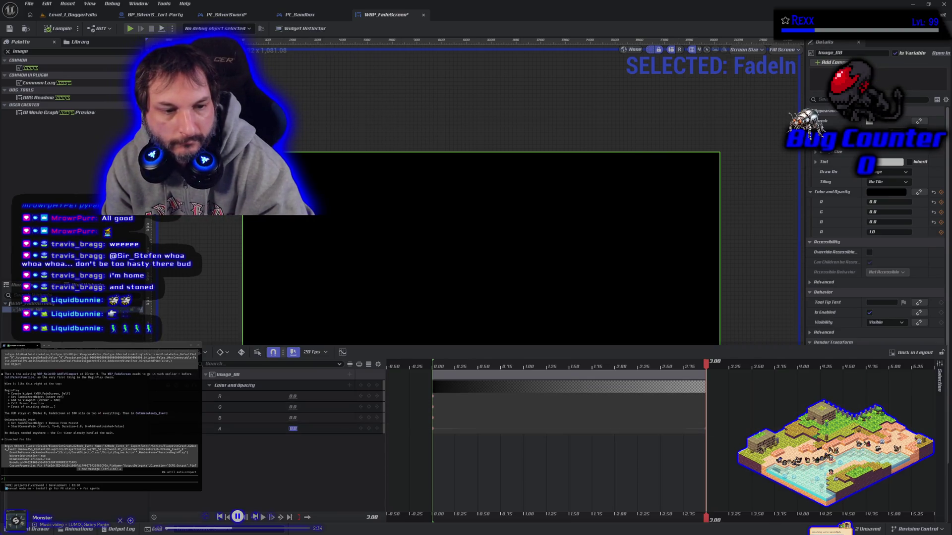
Delete the copied Image_68 fade track from the FadeOut animation
click(74, 384)
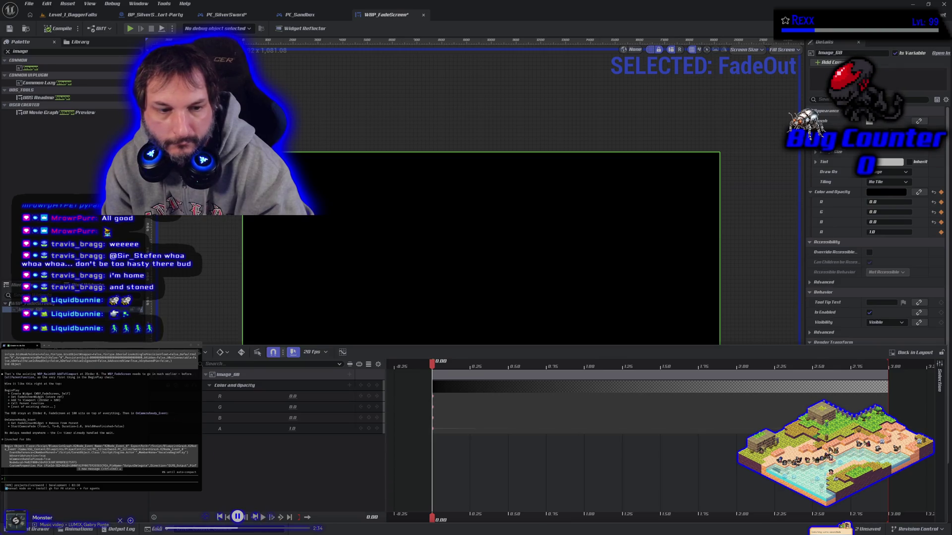
click(74, 375)
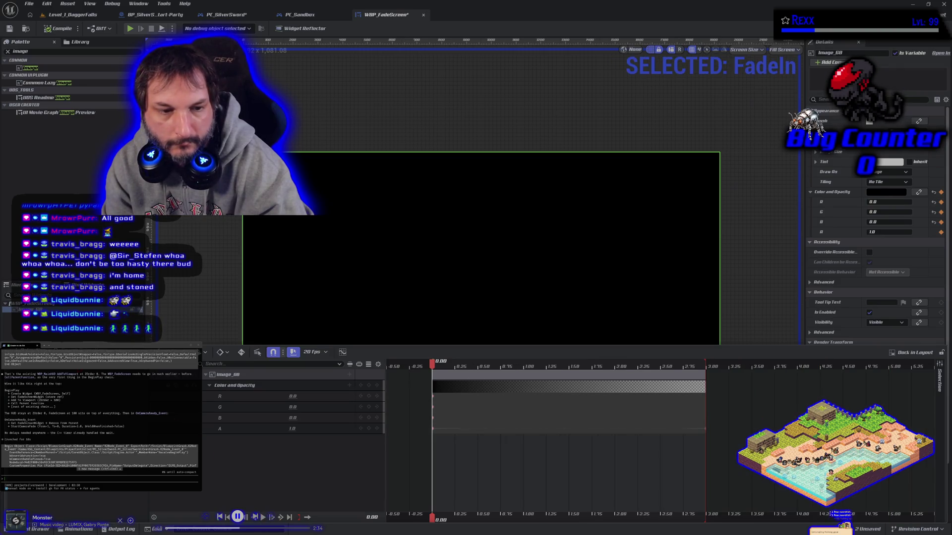
click(74, 385)
key(Delete)
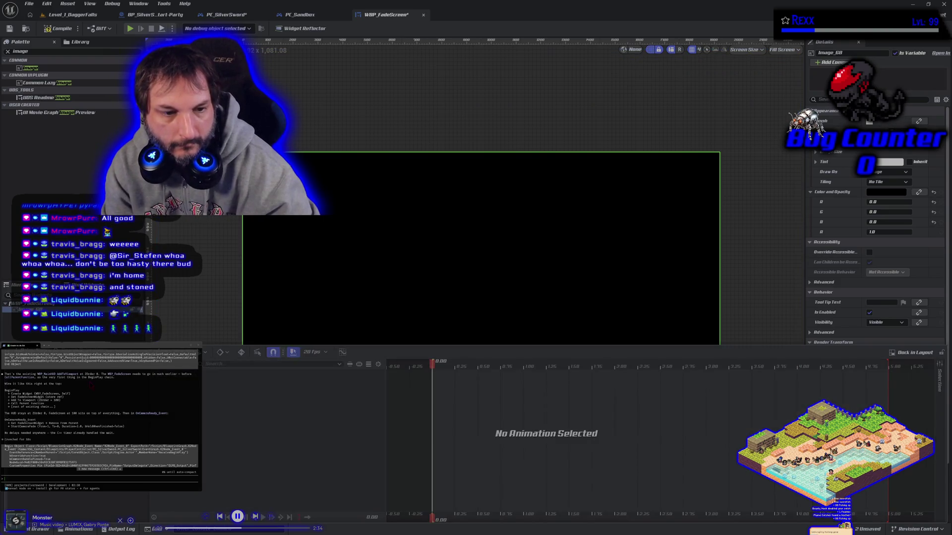
Rewind FadeIn to the start and play it, watching the black screen fade over 3 seconds
click(74, 375)
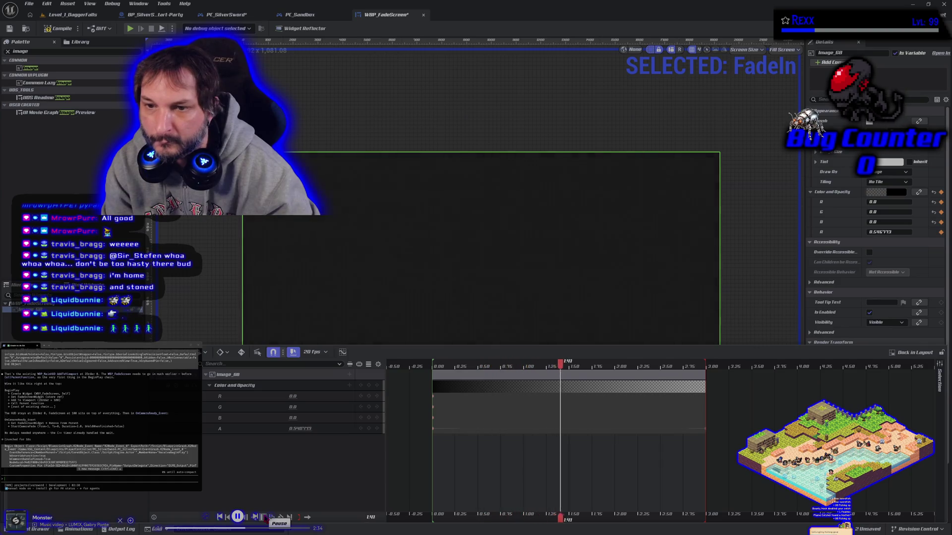
click(220, 517)
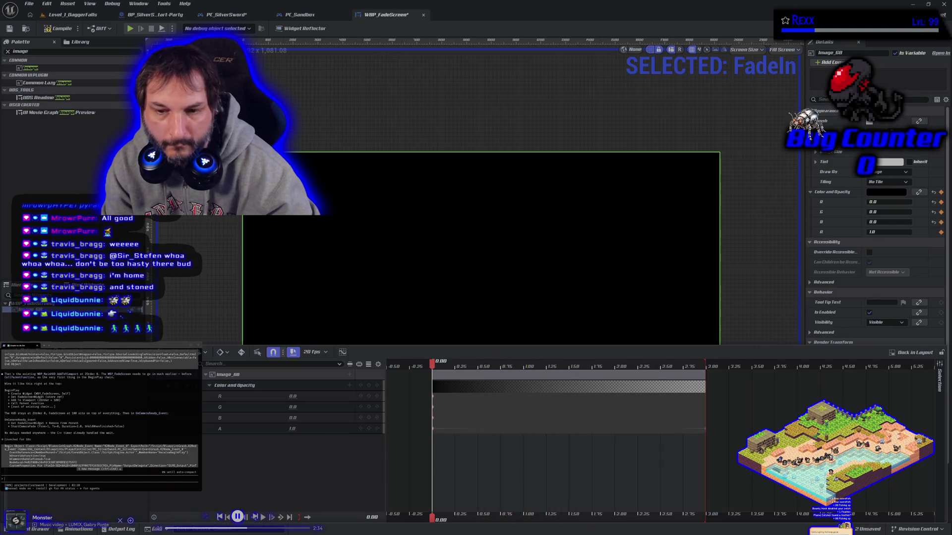
click(79, 529)
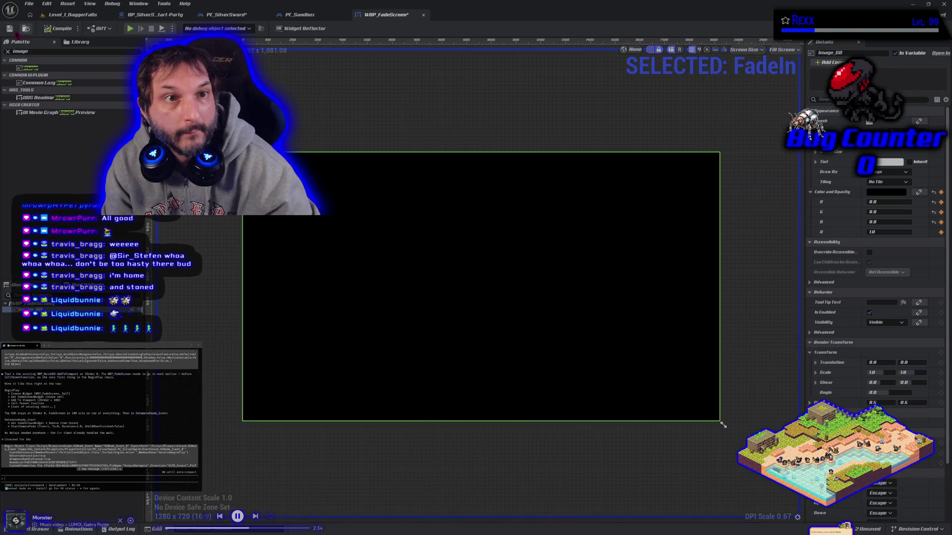
key(ctrl+space)
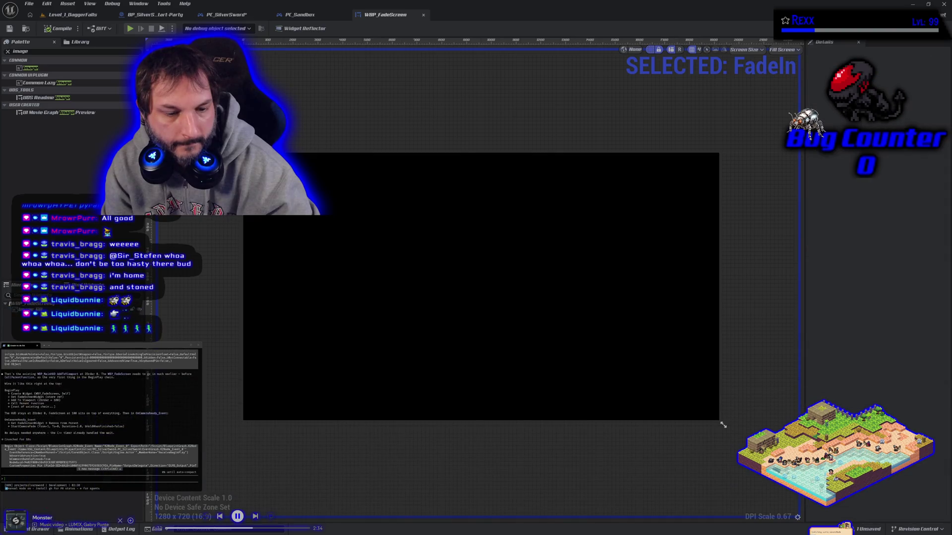
click(78, 529)
click(263, 517)
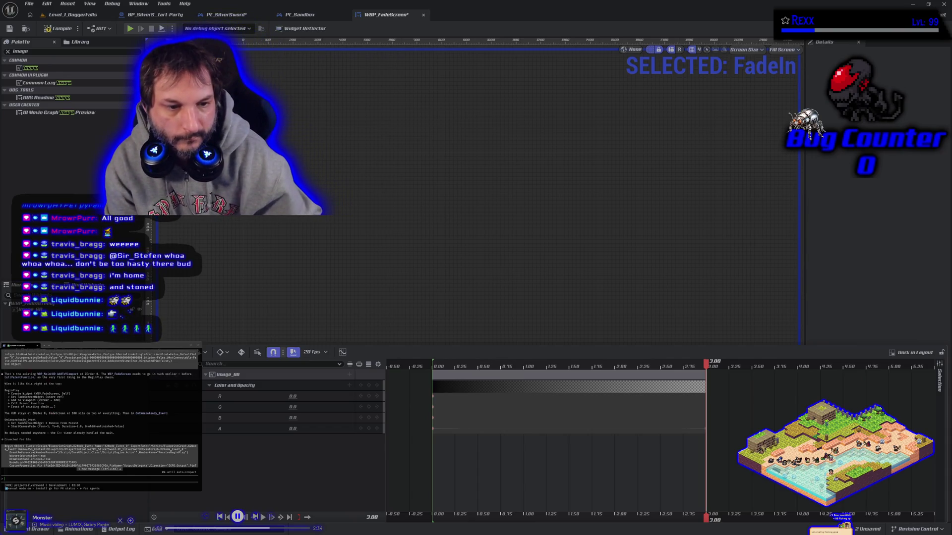
Add an Image_68 Color and Opacity track to the FadeOut animation
click(39, 392)
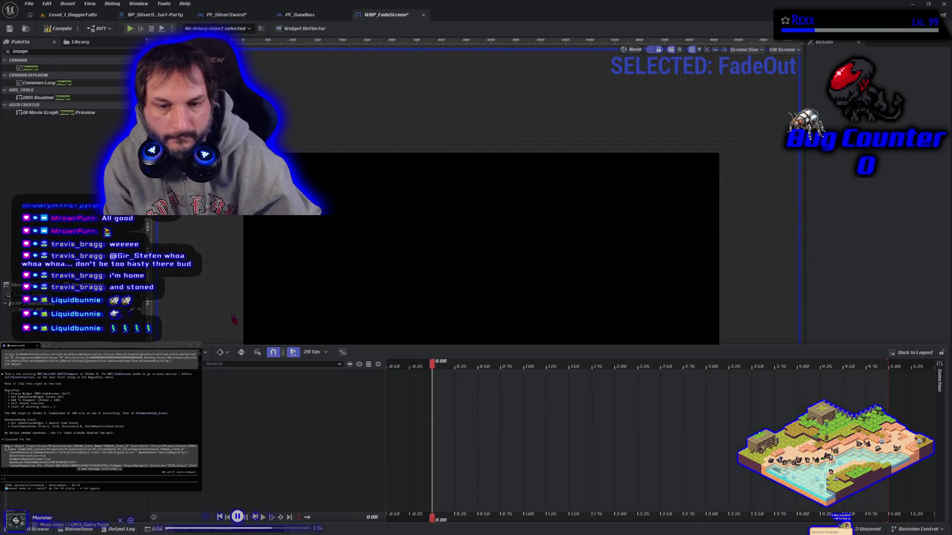
click(169, 364)
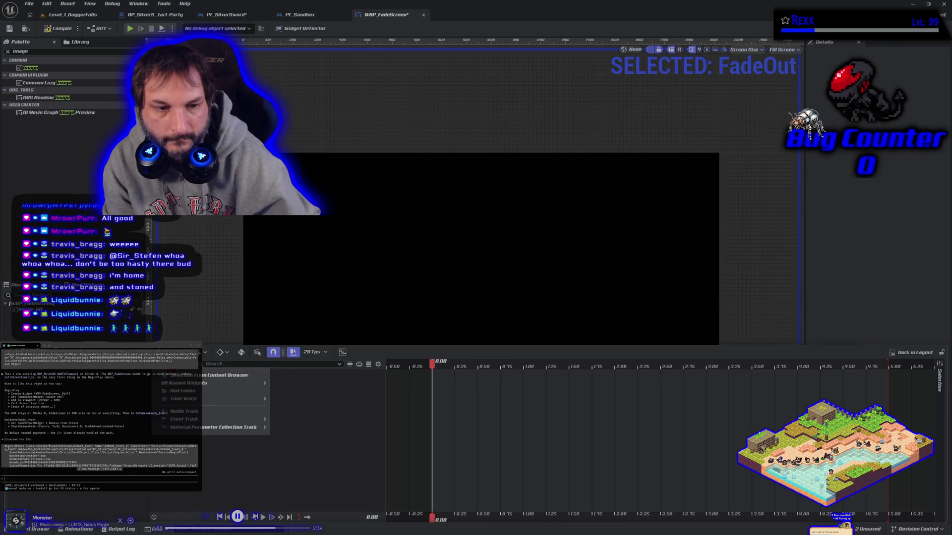
key(Escape)
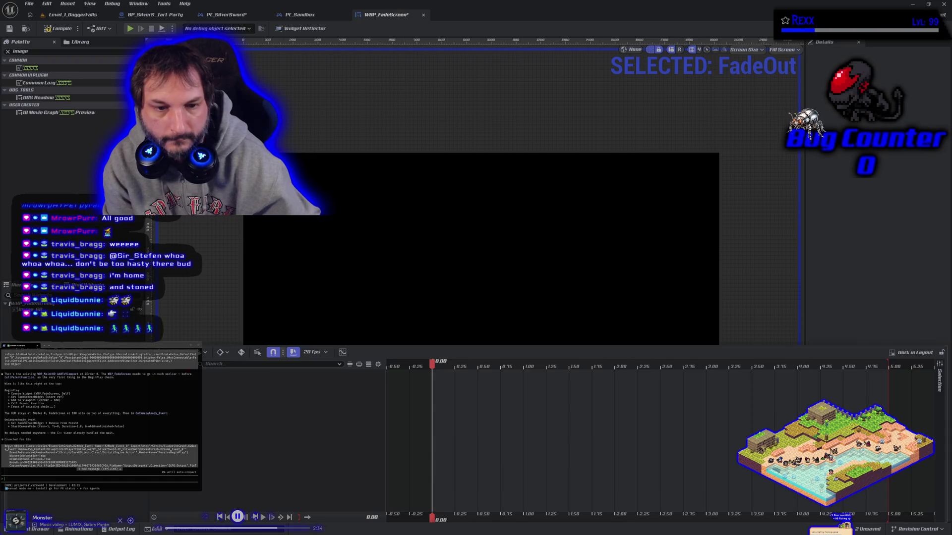
click(168, 364)
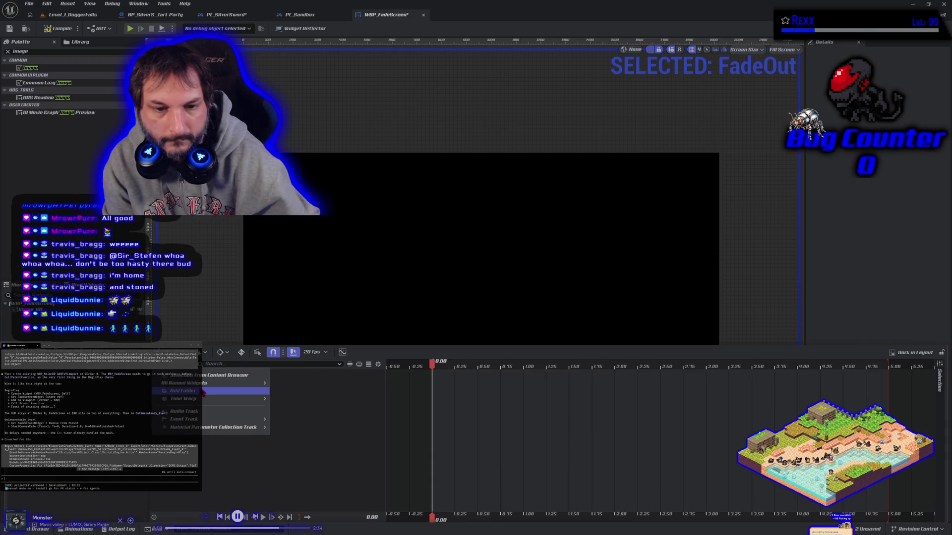
mouse_move(233, 383)
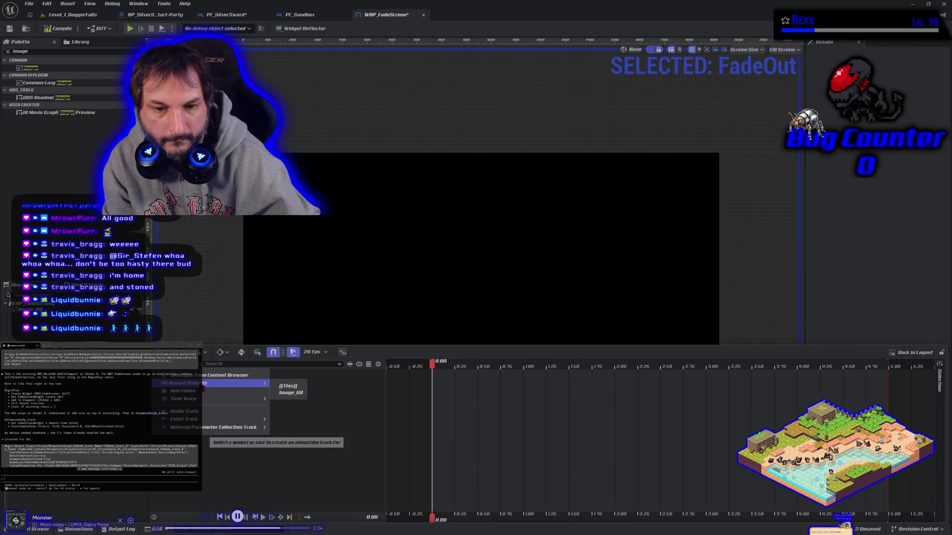
click(299, 394)
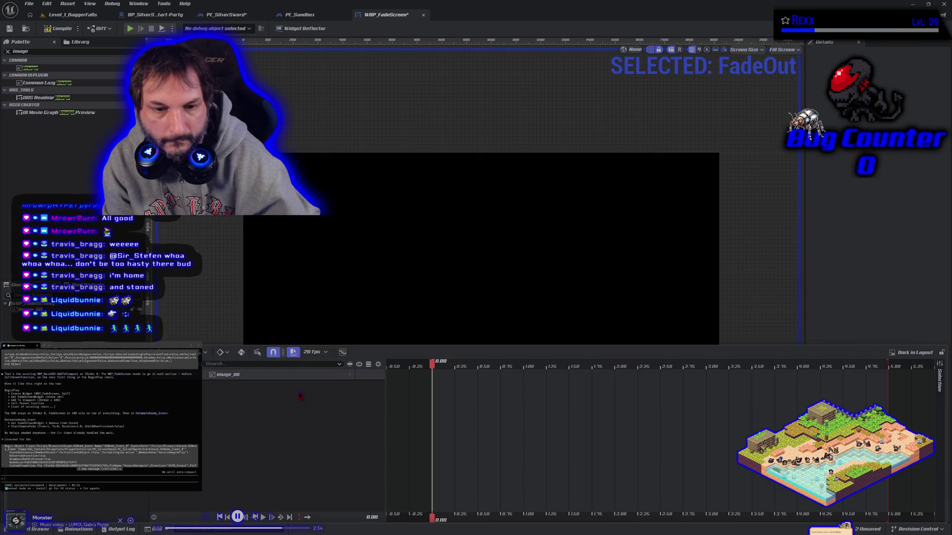
click(349, 374)
click(385, 419)
Expand the track's R, G, B, A channels and set alpha to 0 at the start
click(209, 385)
click(293, 429)
text(0)
key(Return)
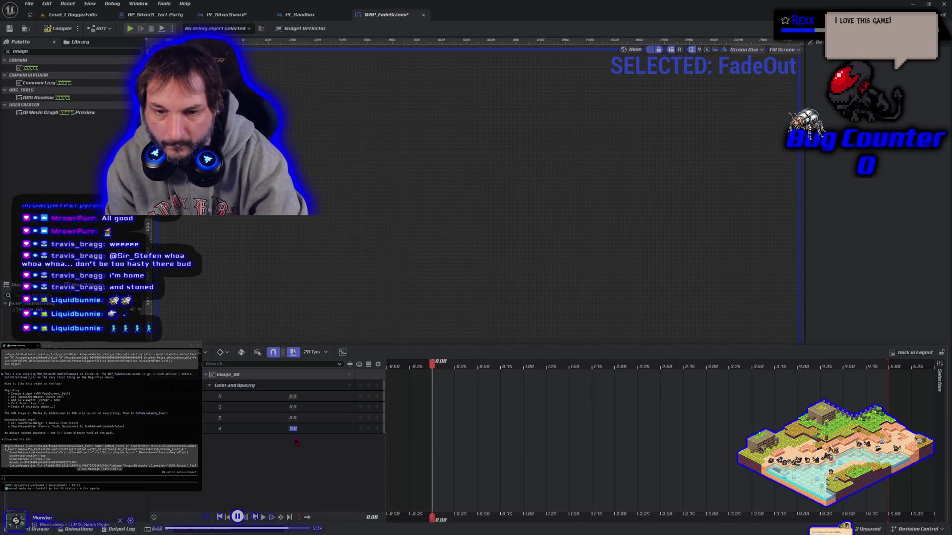
Key FadeOut's alpha to 1 at 3 seconds and compare it against FadeIn
drag(433, 370, 708, 408)
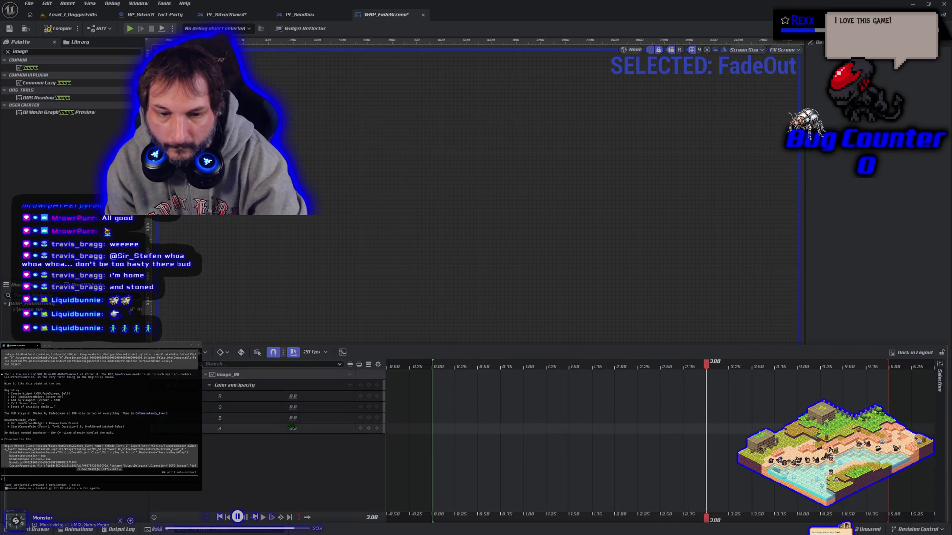
text(1)
key(Return)
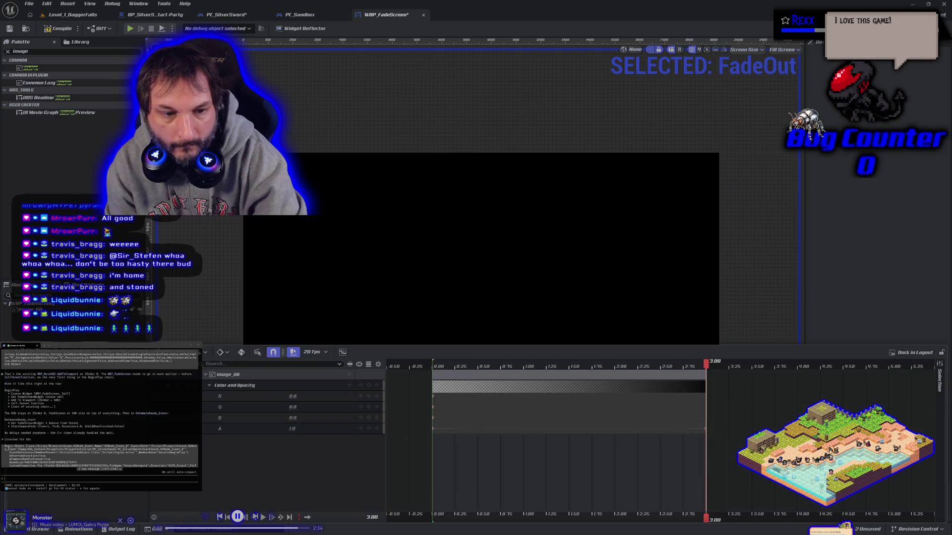
key(Up)
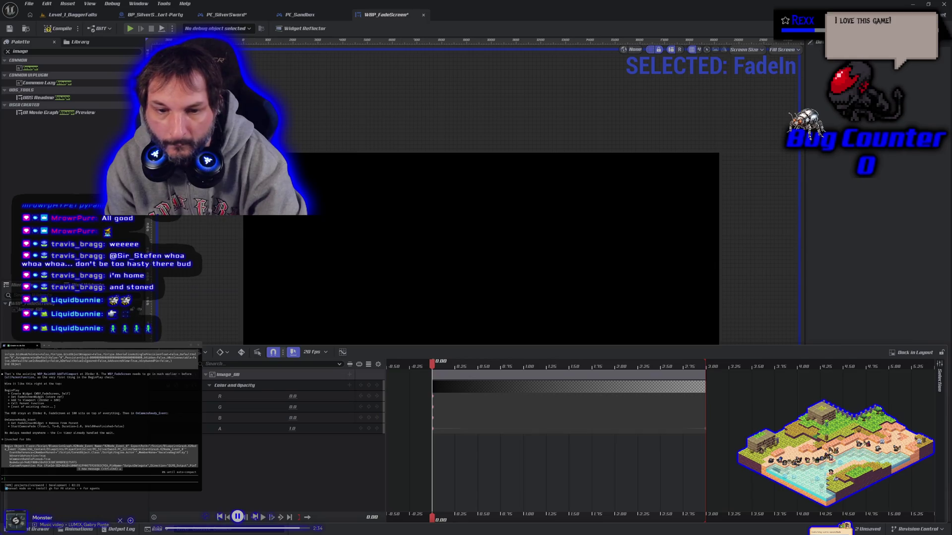
key(Down)
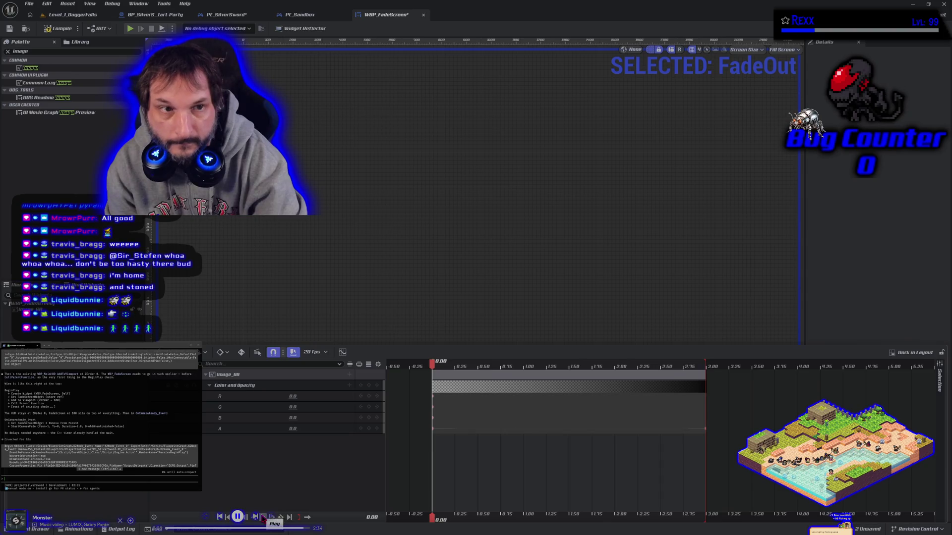
Compile the fade screen widget, save all assets, and return to the level
click(53, 31)
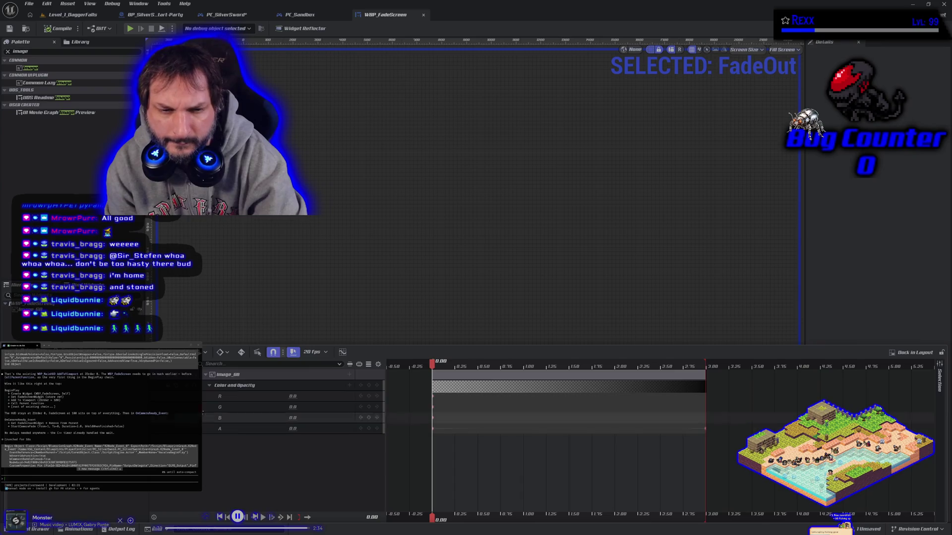
click(204, 353)
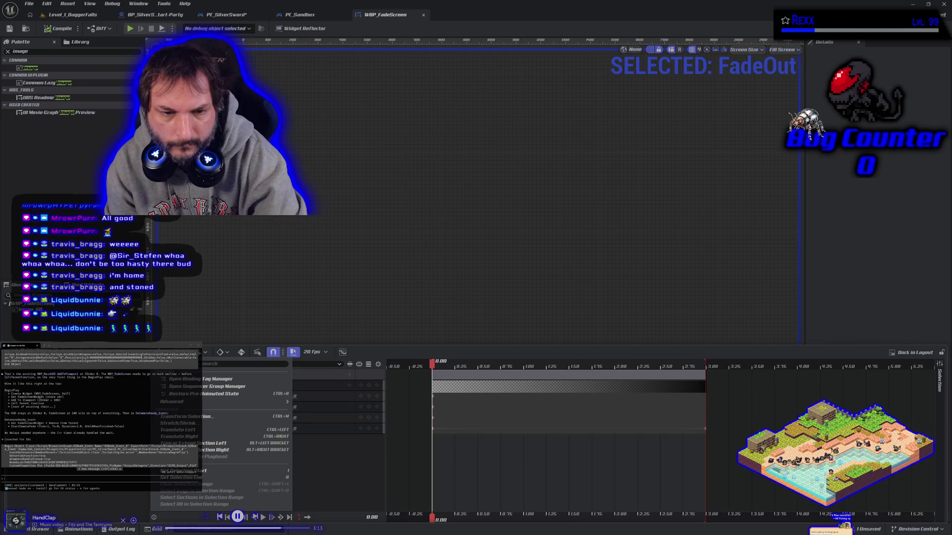
key(Escape)
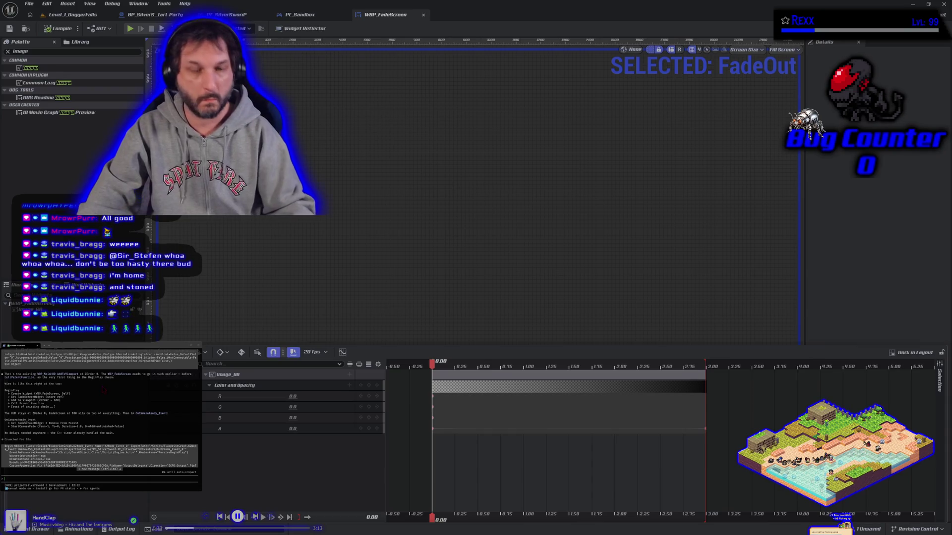
key(ctrl+shift+s)
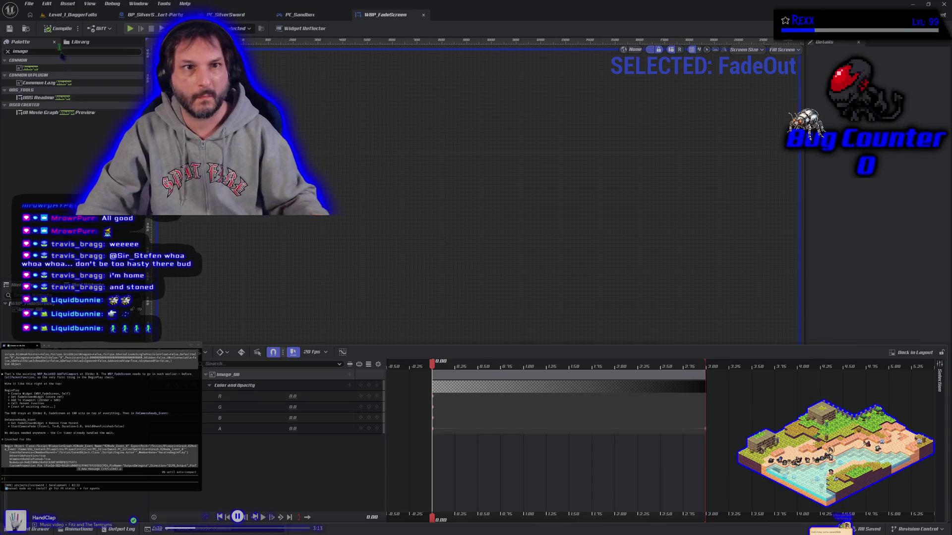
click(45, 18)
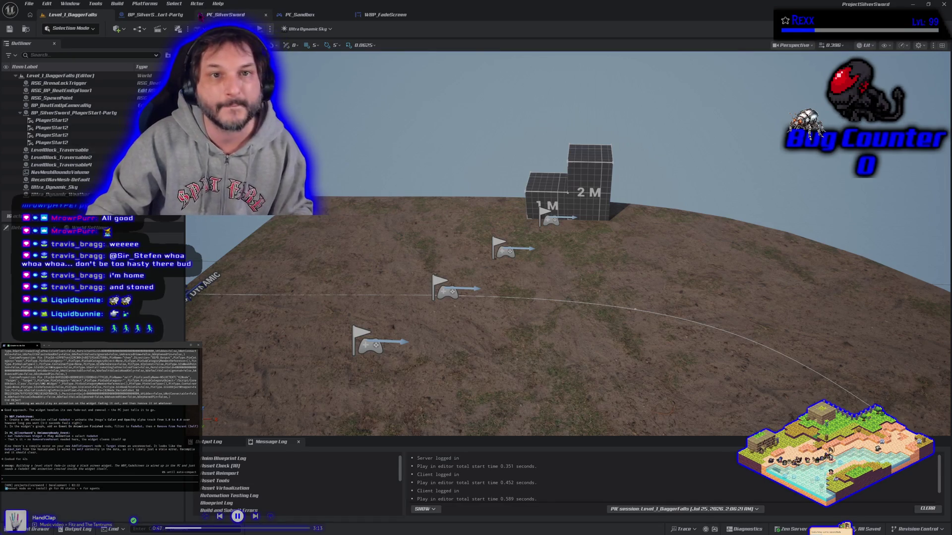
click(170, 19)
Feed a Get FadeIn node from the Fade Screen Widget into Play Animation's In Animation
click(226, 15)
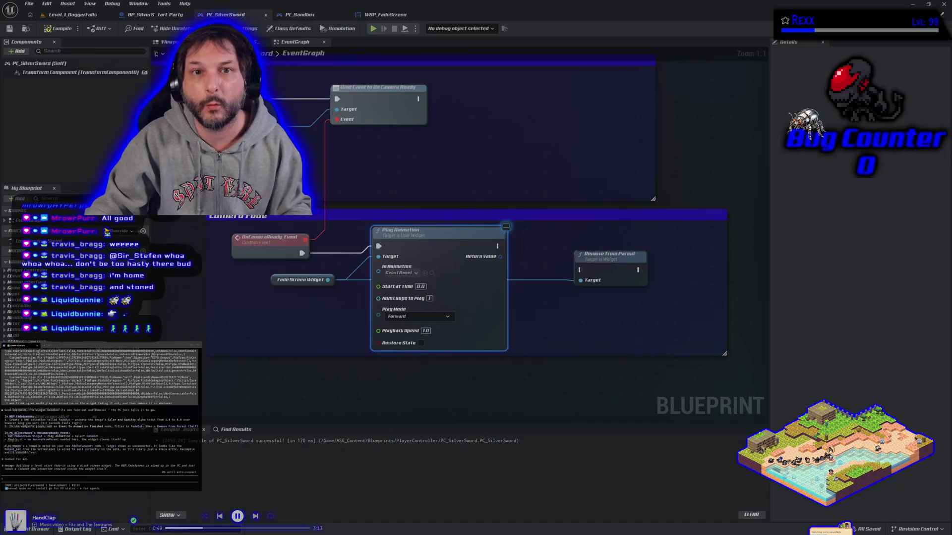
click(401, 273)
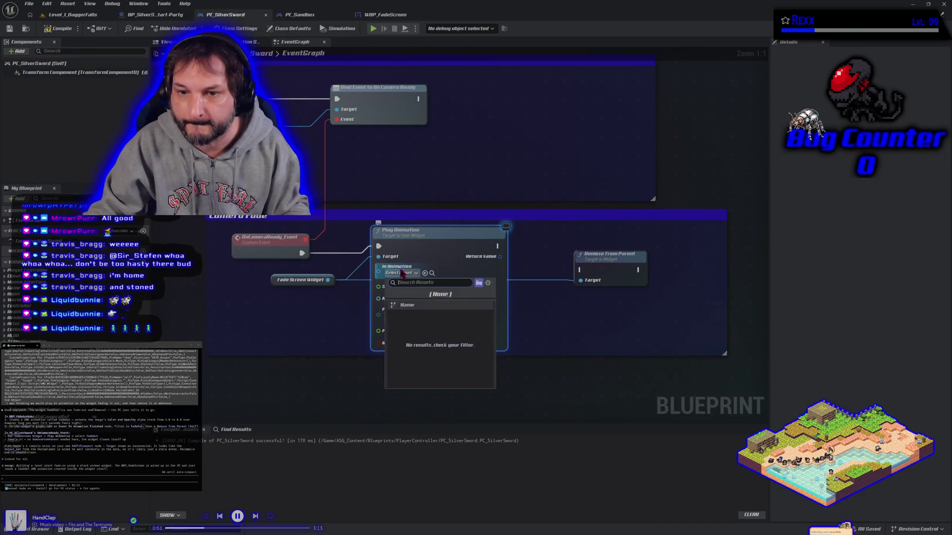
key(Escape)
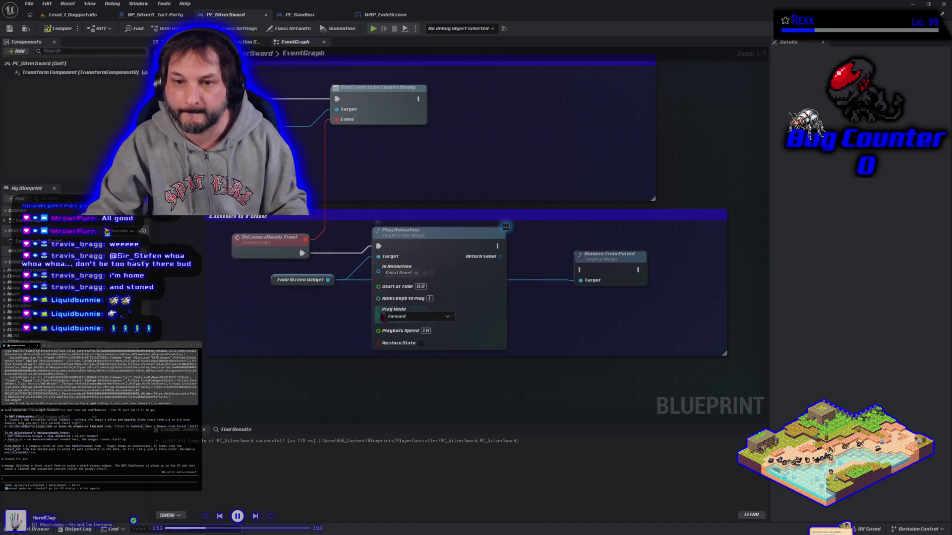
drag(327, 280, 323, 300)
text(Fade)
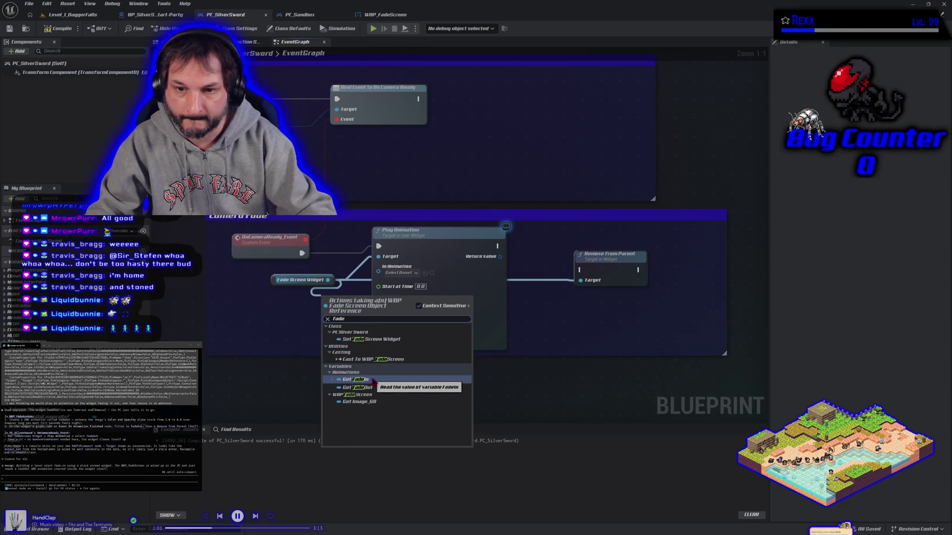
click(372, 380)
mouse_move(351, 305)
mouse_down()
mouse_move(312, 302)
mouse_move(382, 288)
mouse_move(378, 266)
mouse_up()
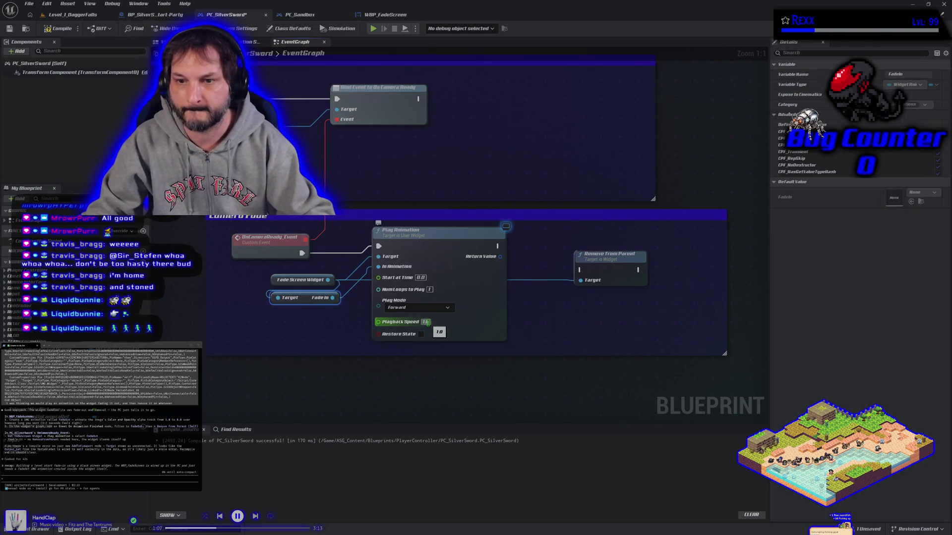
Reposition Remove from Parent, compile PC_SilverSword, and go back to the level
mouse_move(500, 256)
mouse_down()
mouse_move(575, 275)
mouse_move(551, 266)
mouse_move(618, 245)
mouse_up()
click(540, 325)
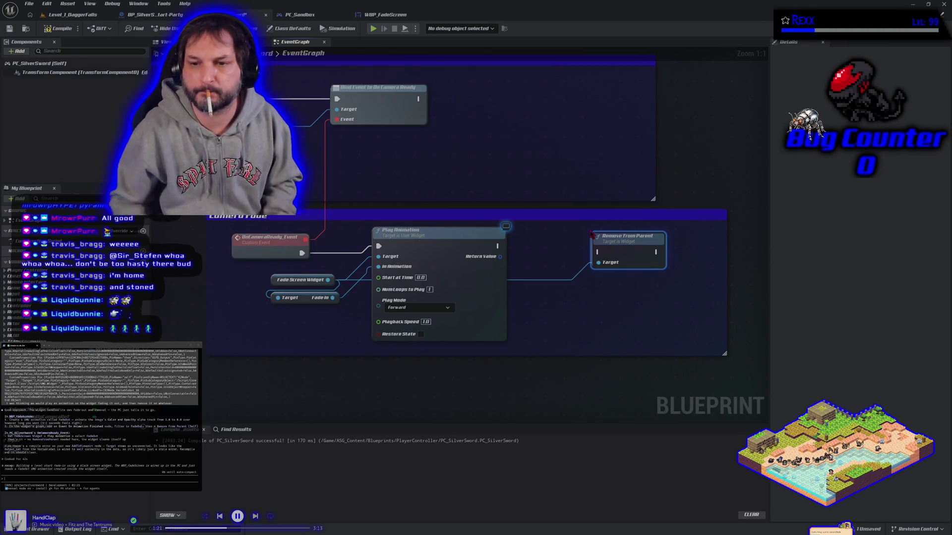
click(58, 28)
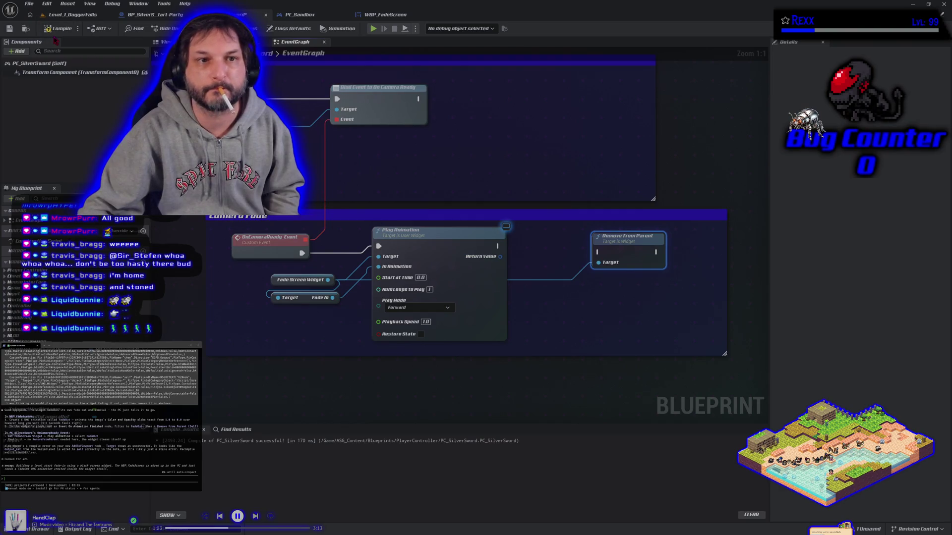
click(73, 14)
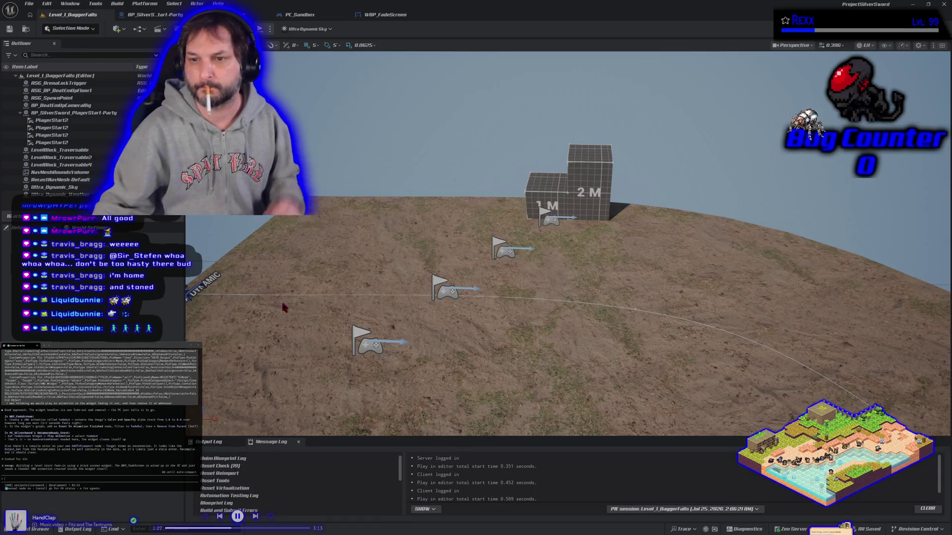
Run and stop a multi-client Play-In-Editor test, then view BP_SilverSword_PlayerStart-Party defaults
key(alt+p)
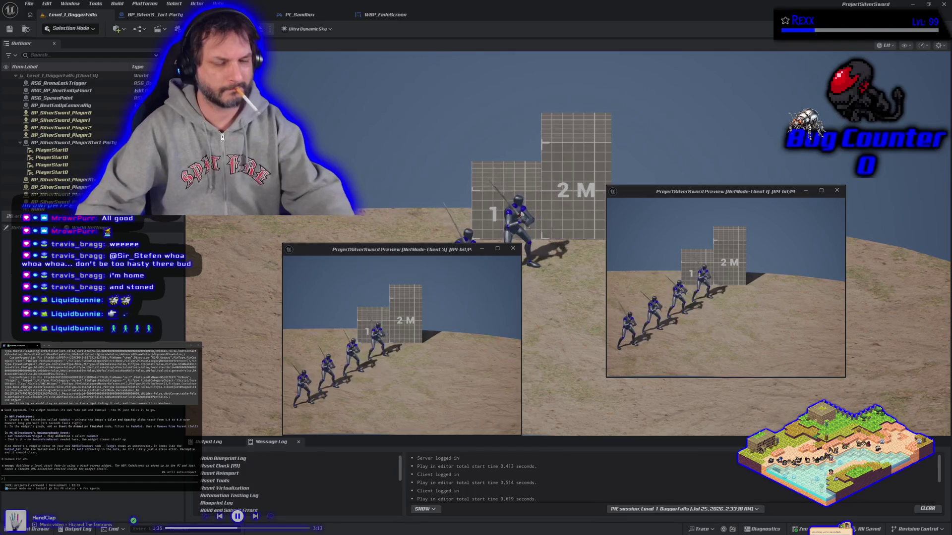
key(Escape)
click(164, 15)
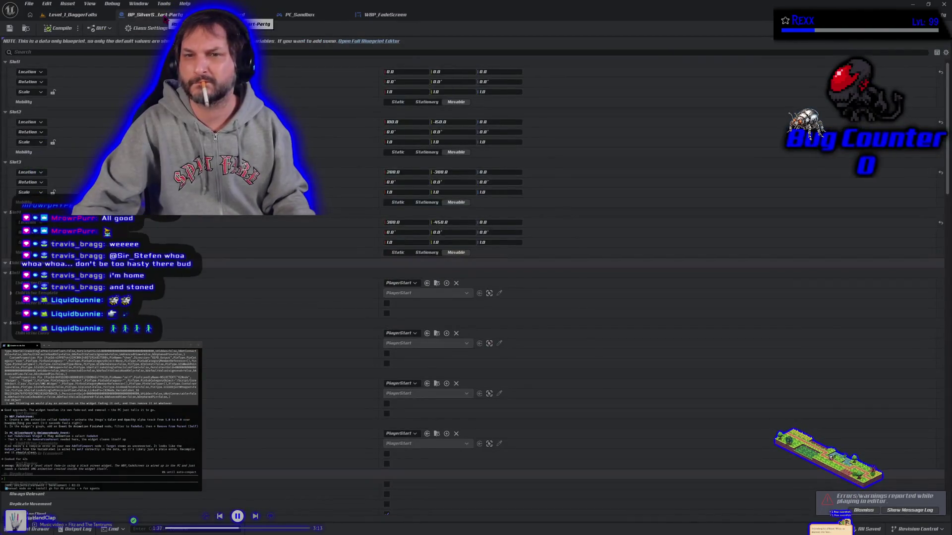
Bring PC_SilverSword's Camera Fade Play Animation nodes into view
click(385, 15)
click(299, 14)
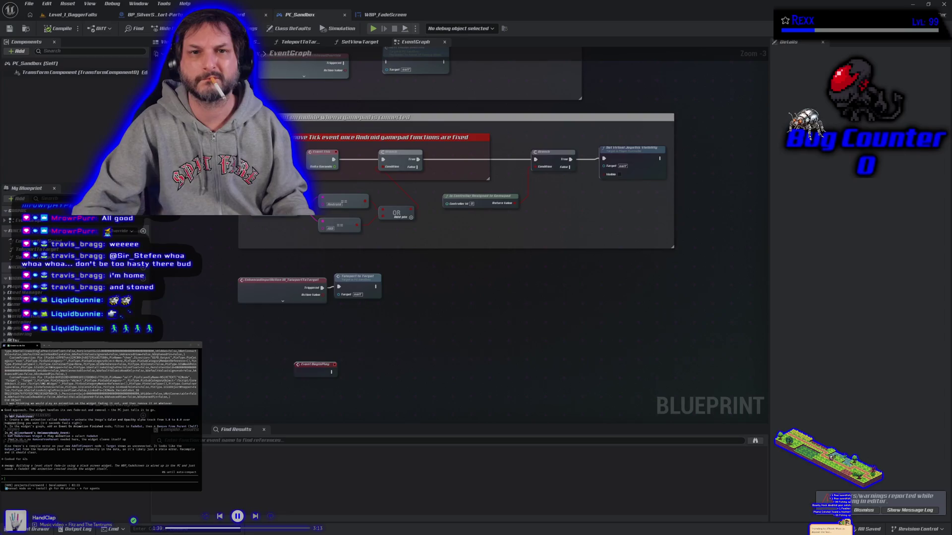
click(237, 15)
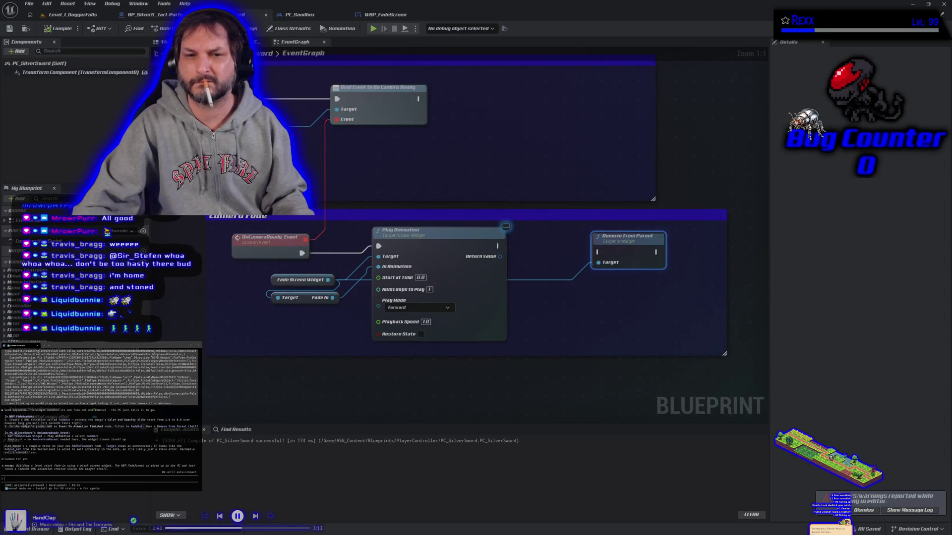
scroll(338, 299, down, 2)
scroll(338, 299, down, 2)
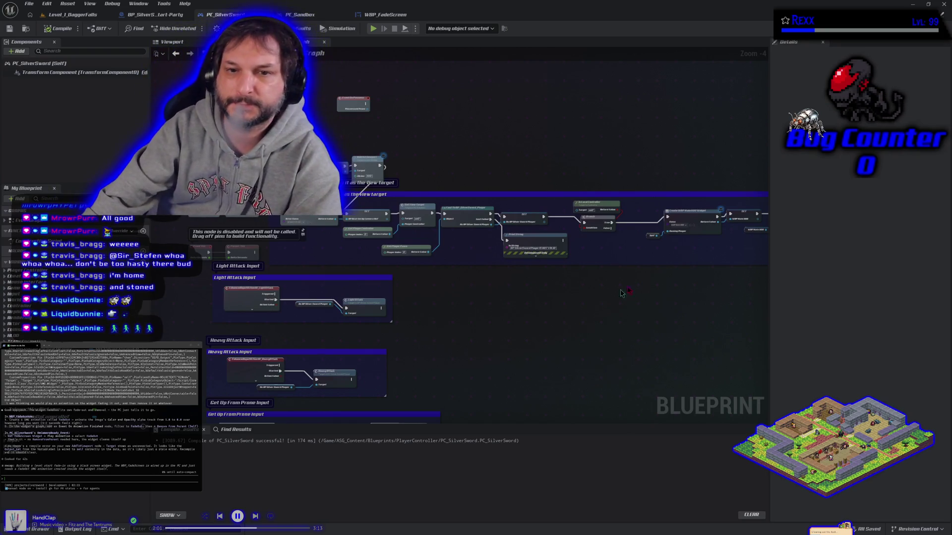
drag(713, 376, 315, 224)
Break the custom event's link to Play Animation and return to Level_1_DaggerFalls
right_click(365, 219)
click(369, 239)
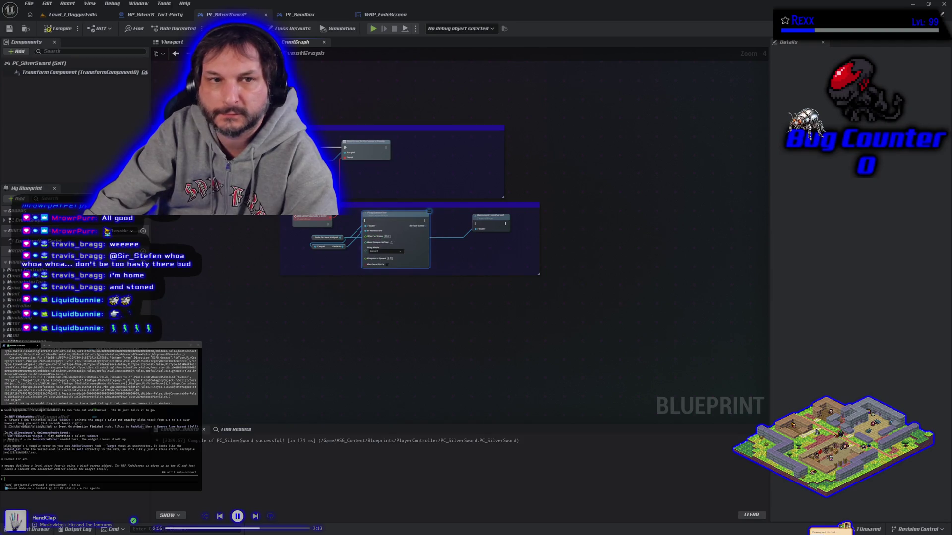
click(72, 16)
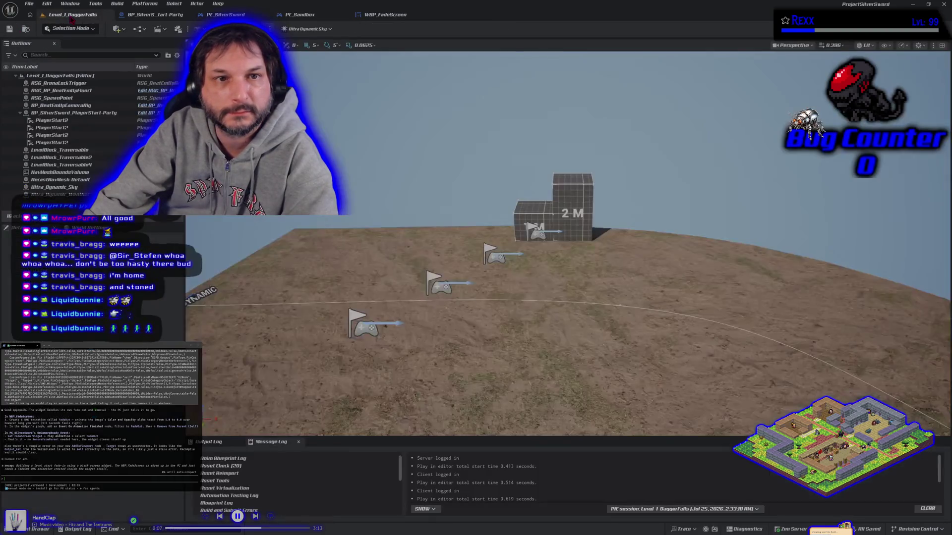
Rerun the multi-client play test, report that the camera flash persists, and return to WBP_FadeScreen
key(alt+p)
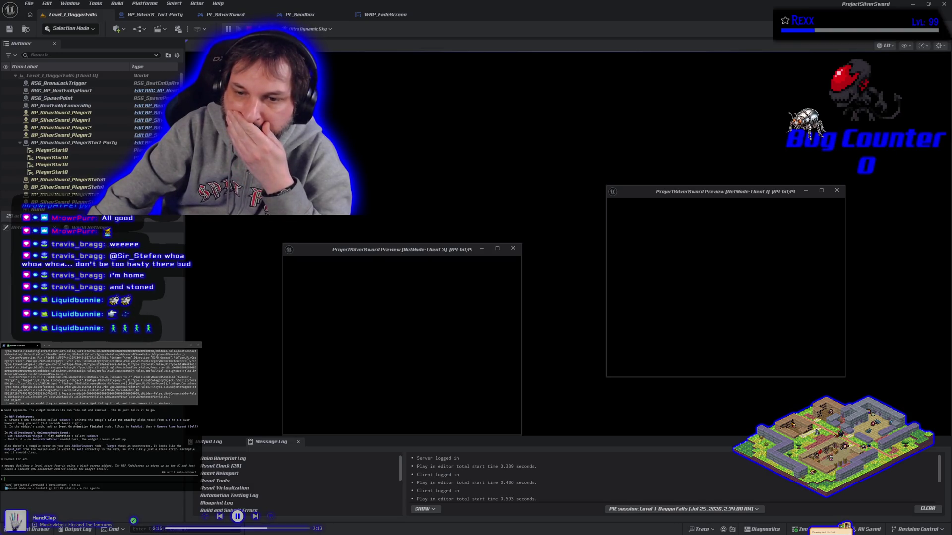
key(Escape)
text(even if i leave the widget on G)
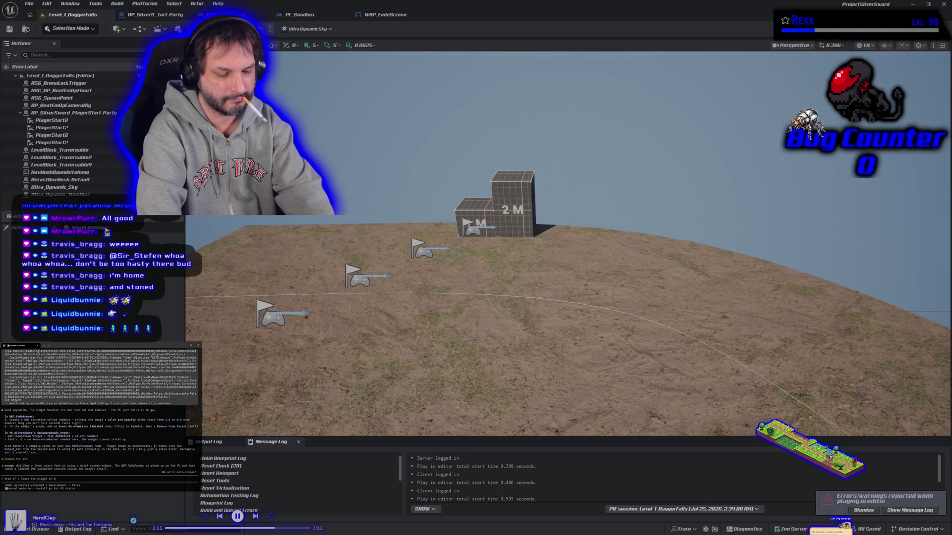
text(lack screen, we still see the)
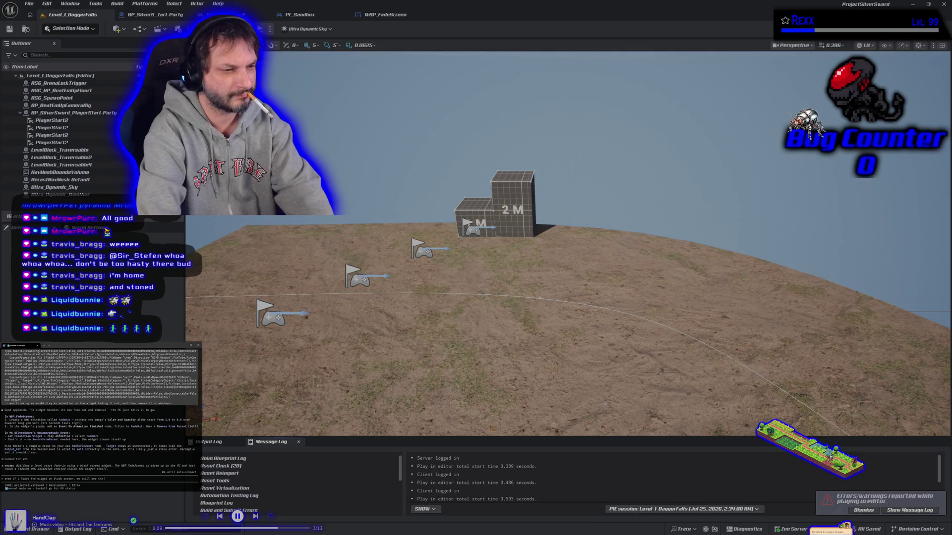
text(camera)
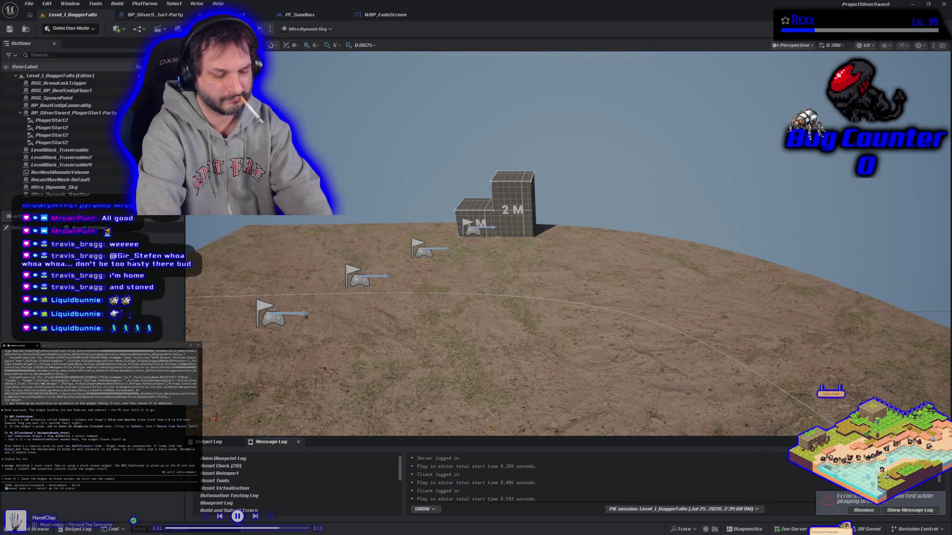
text( flash)
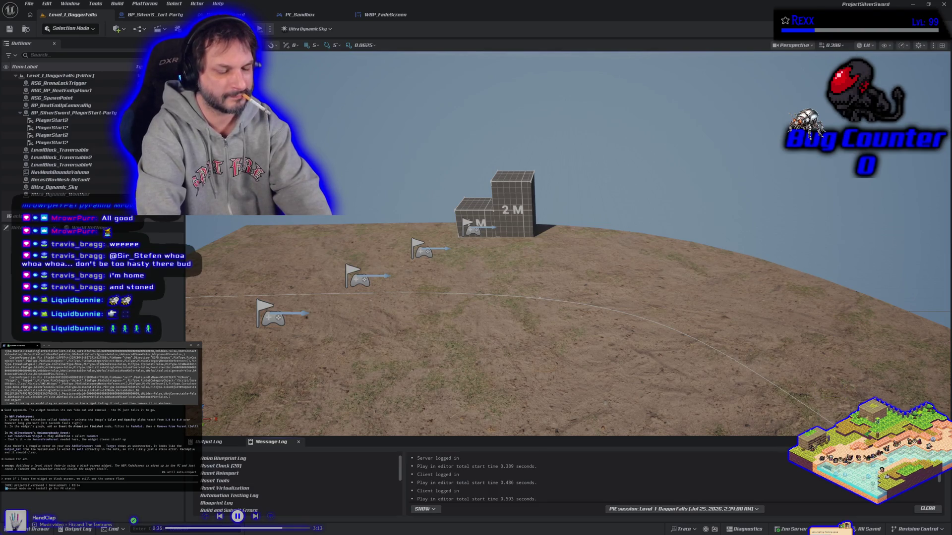
key(Return)
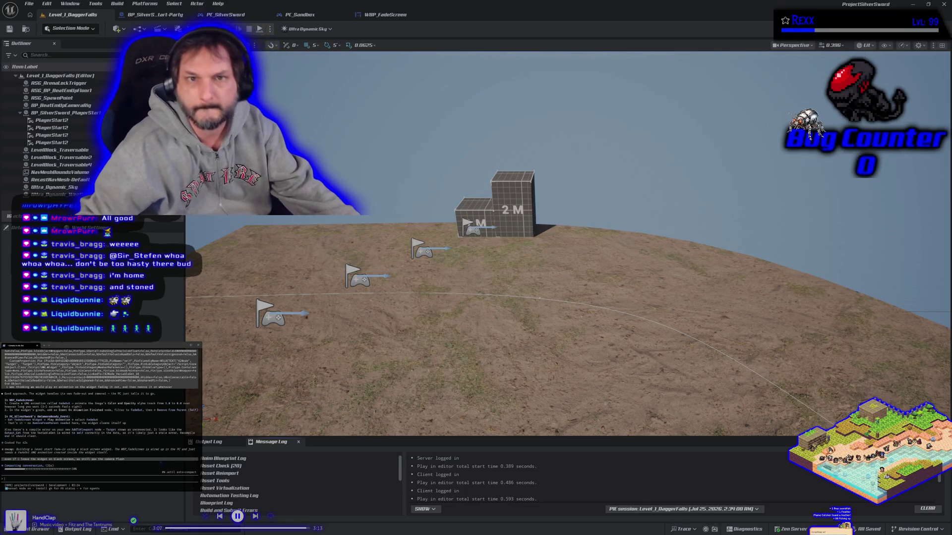
click(381, 15)
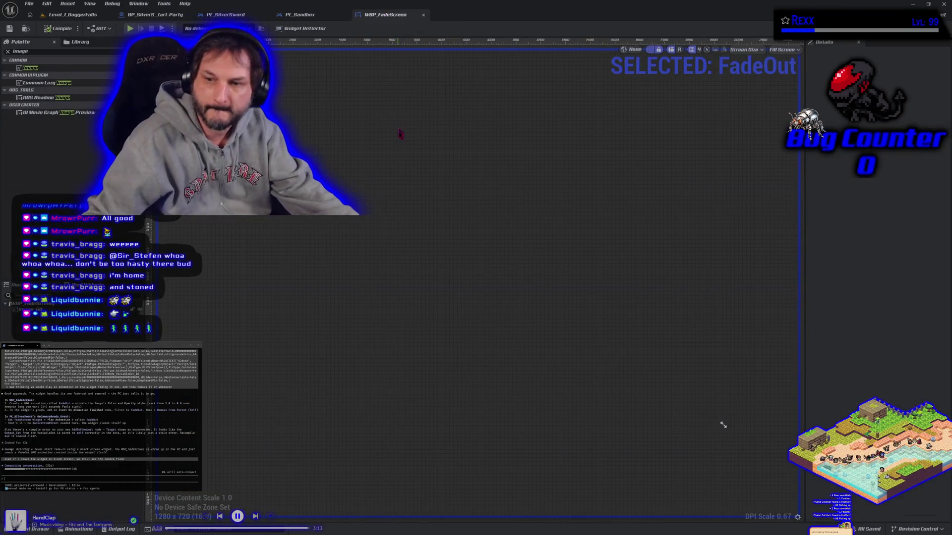
Select the full-screen fade image, then review PC_SilverSword's view-target setup nodes
click(723, 425)
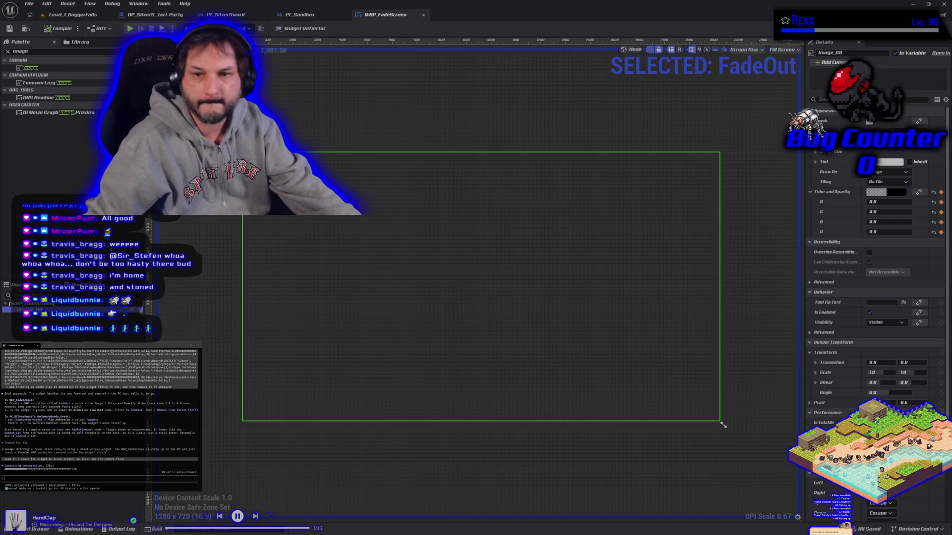
click(226, 14)
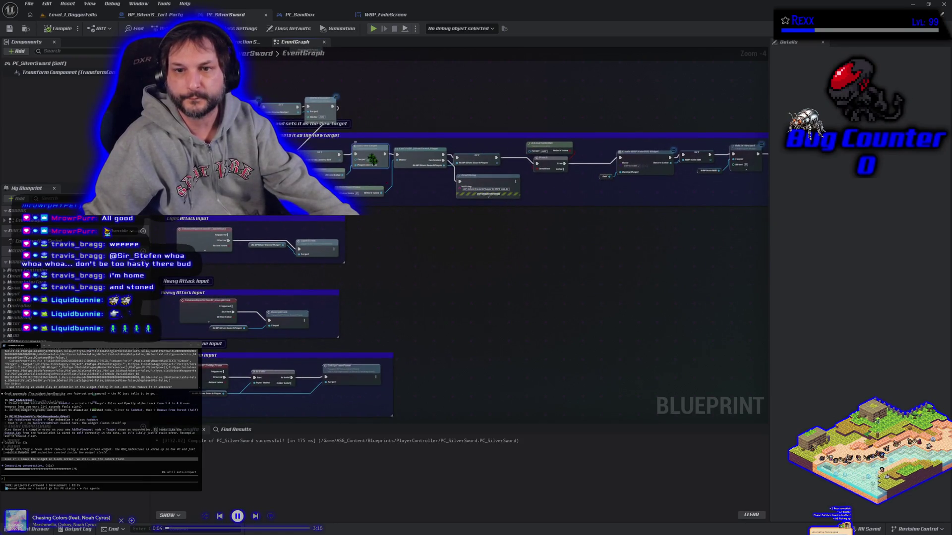
scroll(392, 221, up, 2)
drag(394, 228, 461, 324)
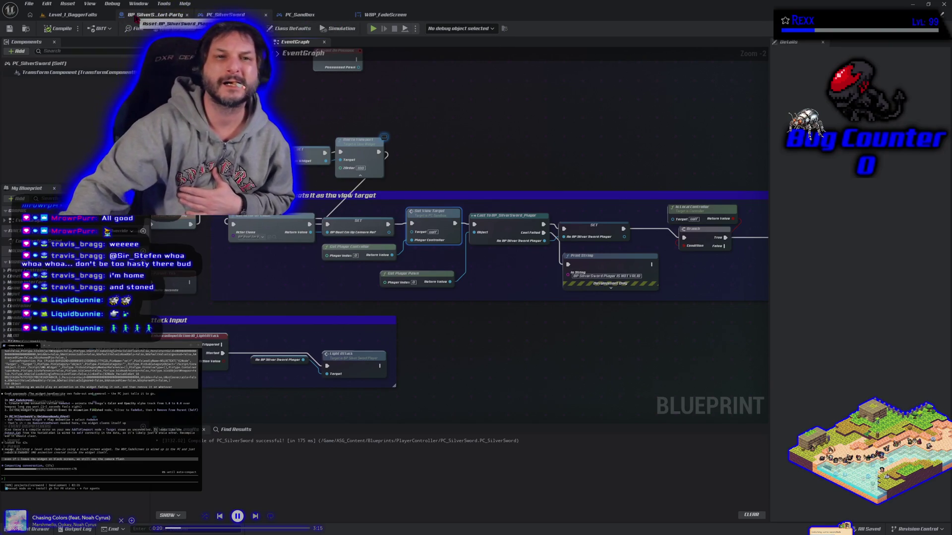
Browse the Content Drawer to Blueprints > Characters and open SandboxCharacter_CMC_Player
click(34, 530)
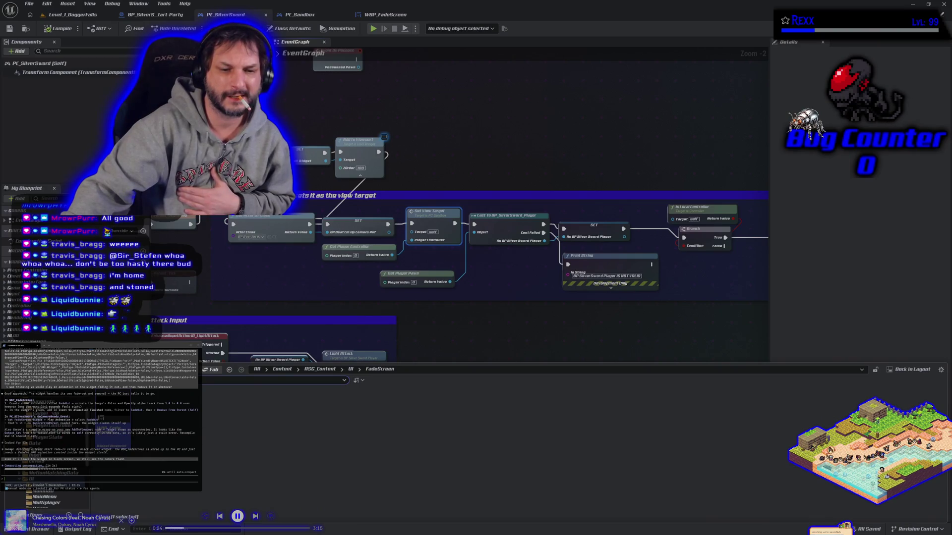
click(45, 407)
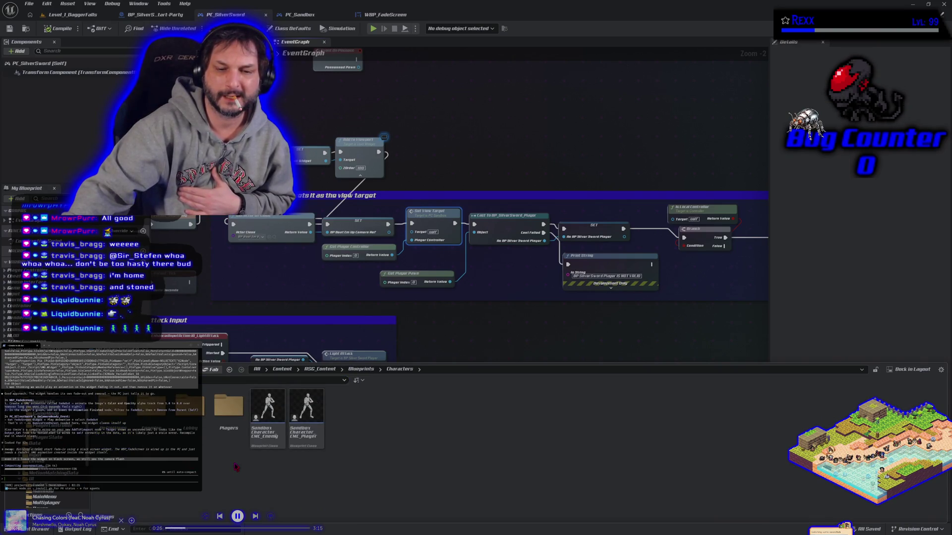
double_click(229, 405)
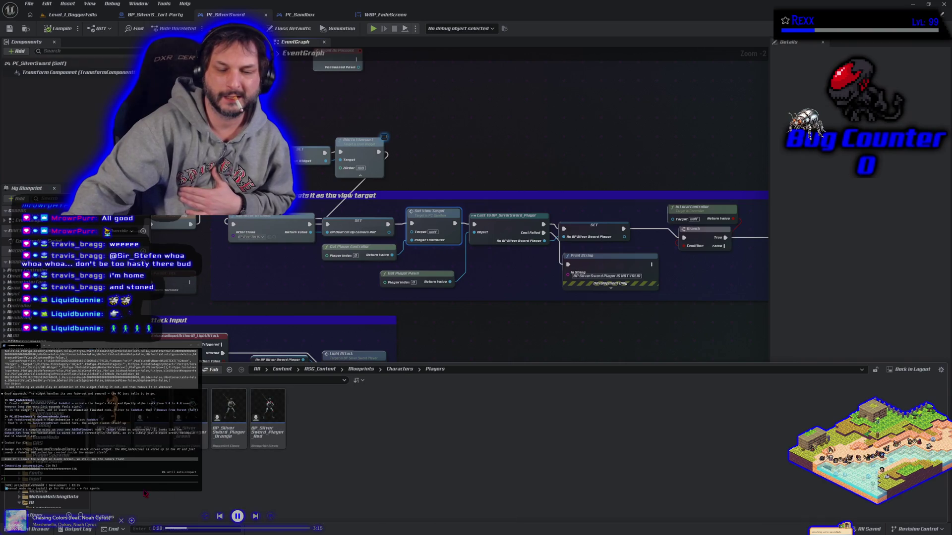
key(alt+Left)
click(305, 431)
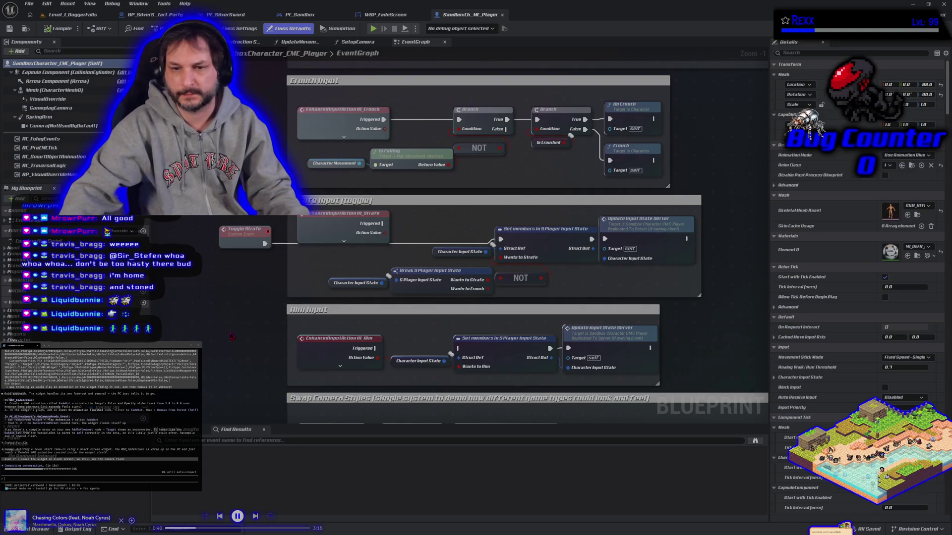
Scroll through the character's EventGraph and switch to its Viewport character preview
scroll(231, 336, down, 6)
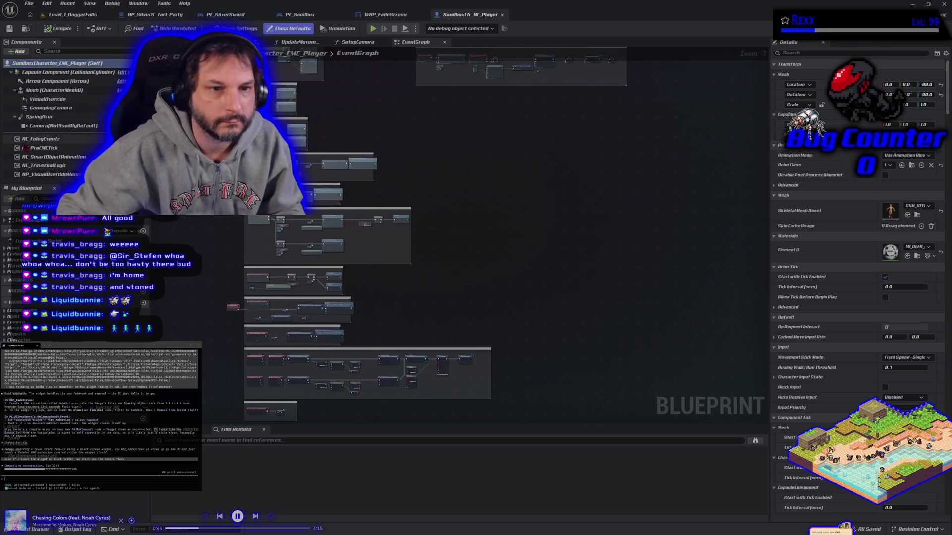
scroll(49, 119, down, 3)
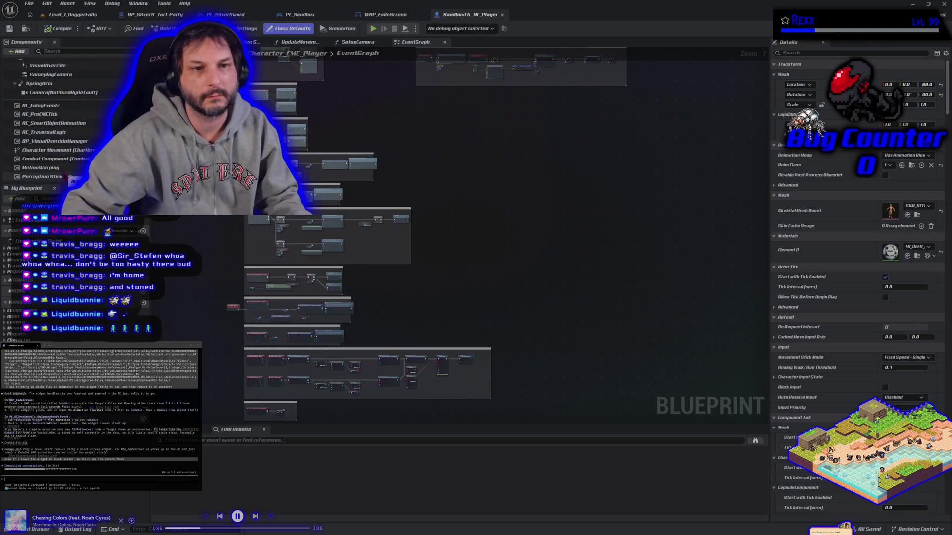
scroll(65, 176, up, 3)
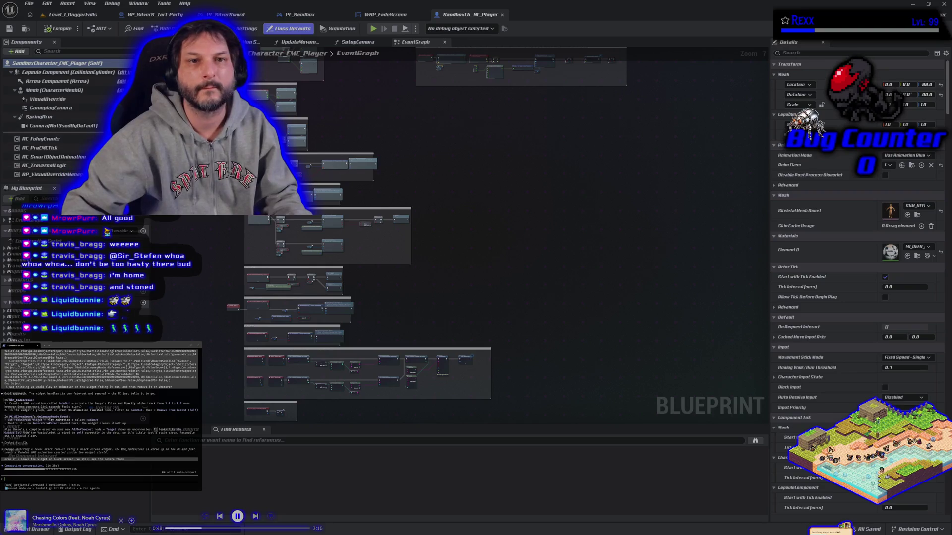
click(223, 42)
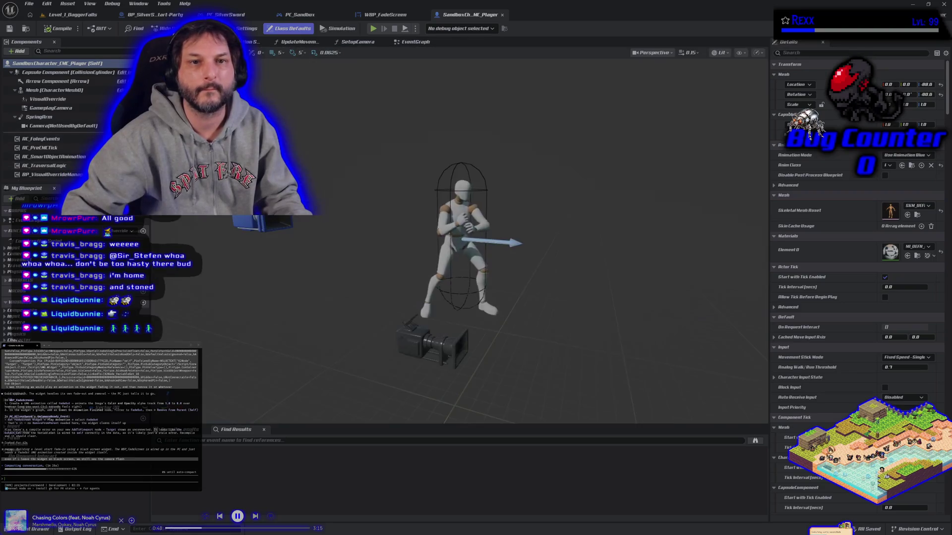
Select Camera (NotUsedByDefault) and scroll through its Details, then back to the top
click(56, 126)
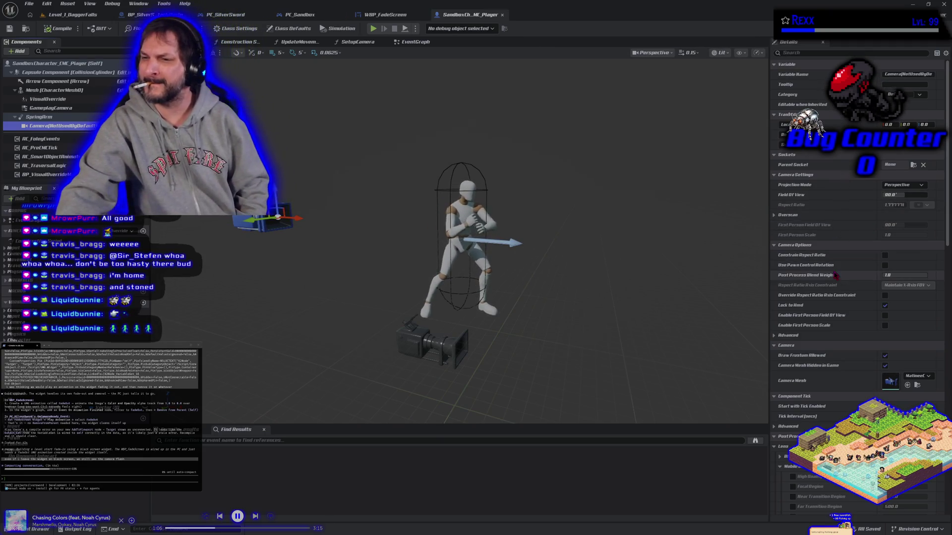
scroll(822, 317, down, 10)
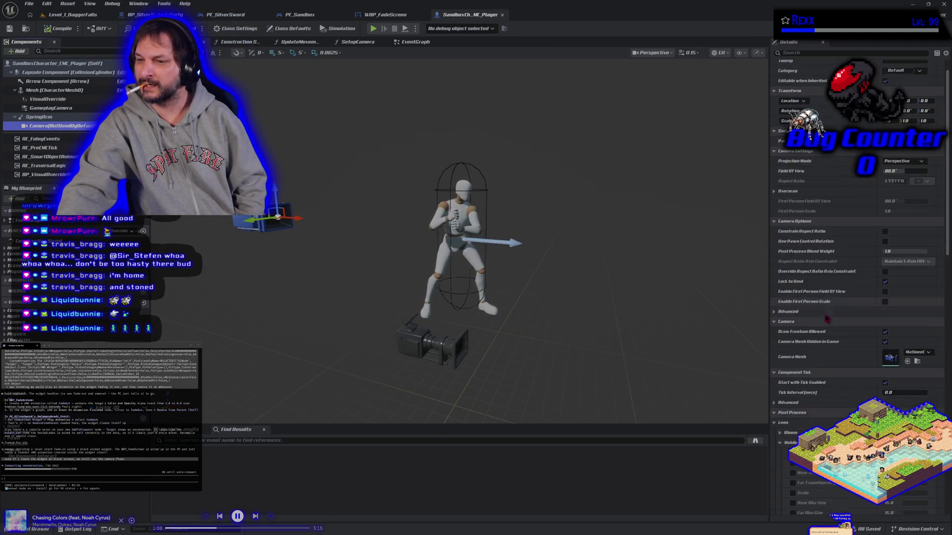
scroll(815, 309, down, 13)
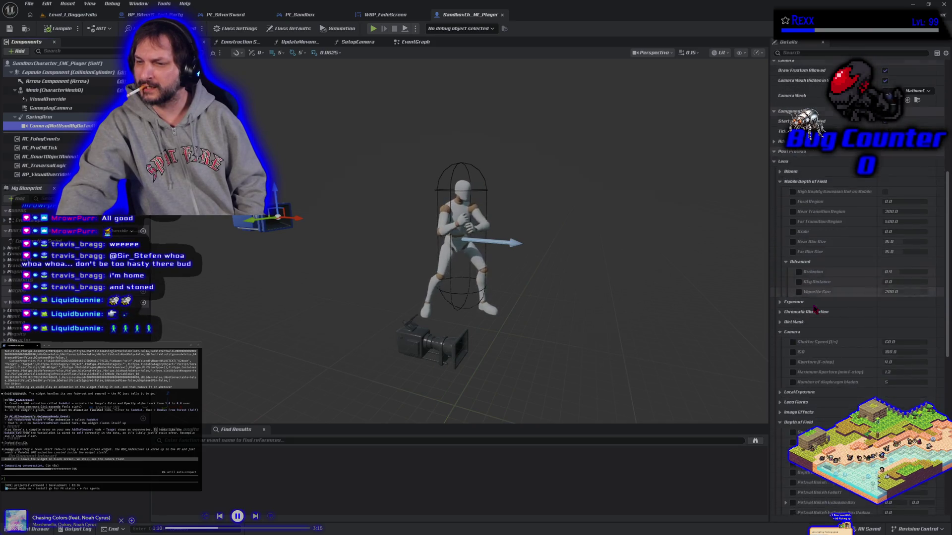
scroll(813, 308, down, 9)
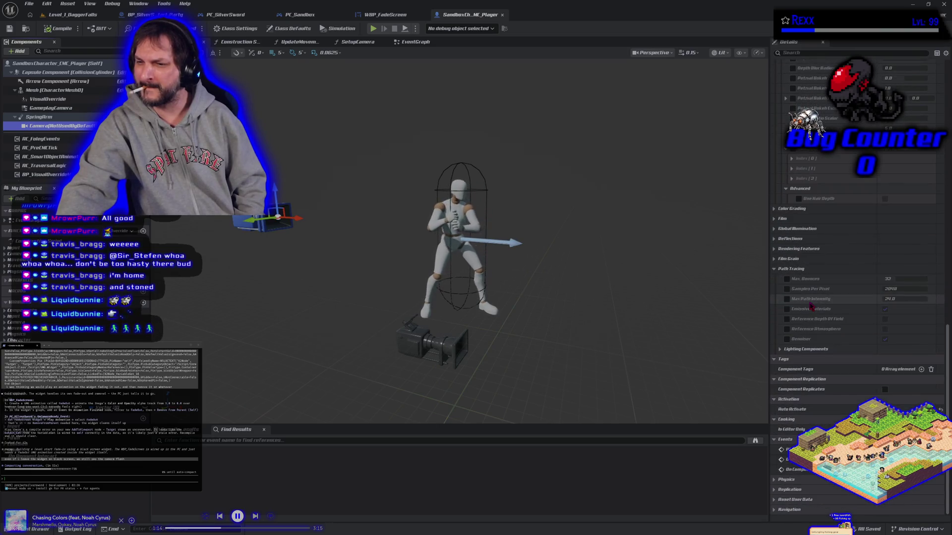
drag(947, 347, 935, 75)
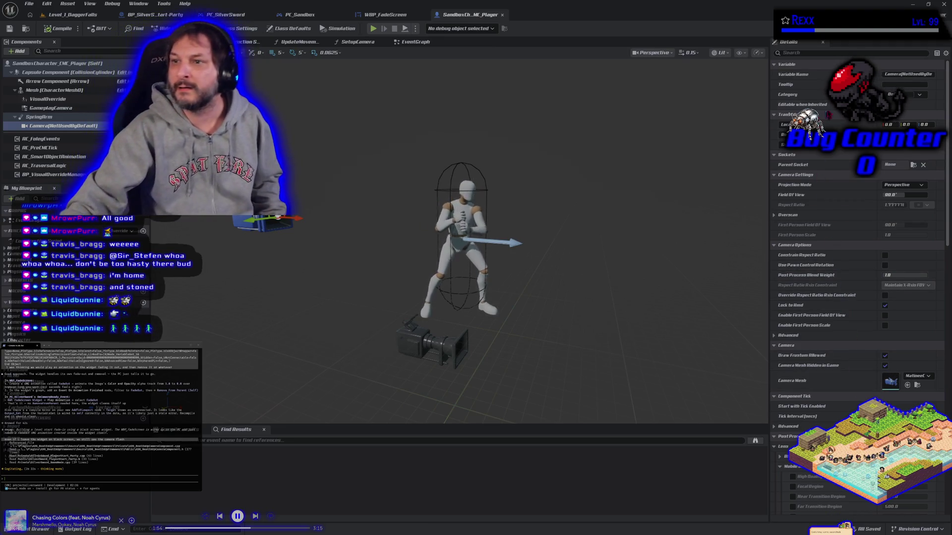
Clear the Details search filter and uncheck Auto Activate on the GameplayCamera component
click(811, 52)
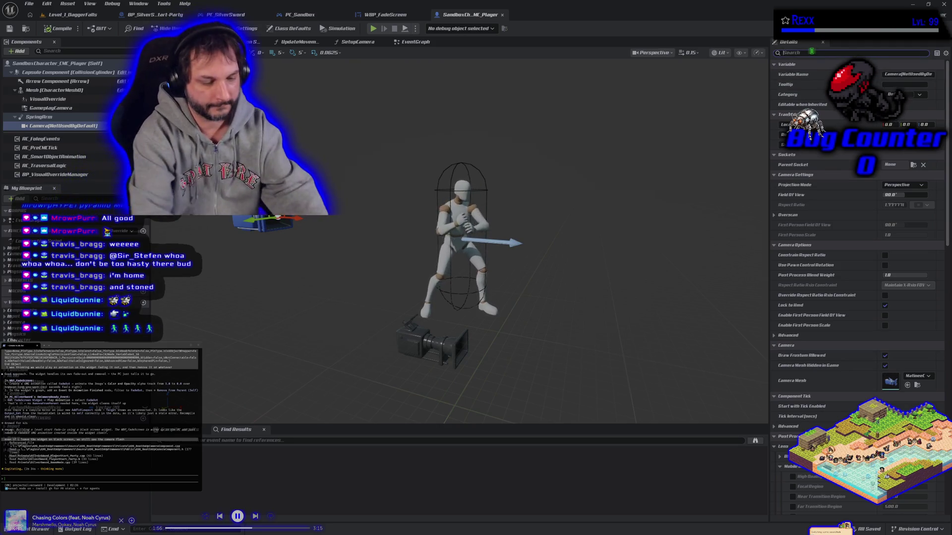
text(ar)
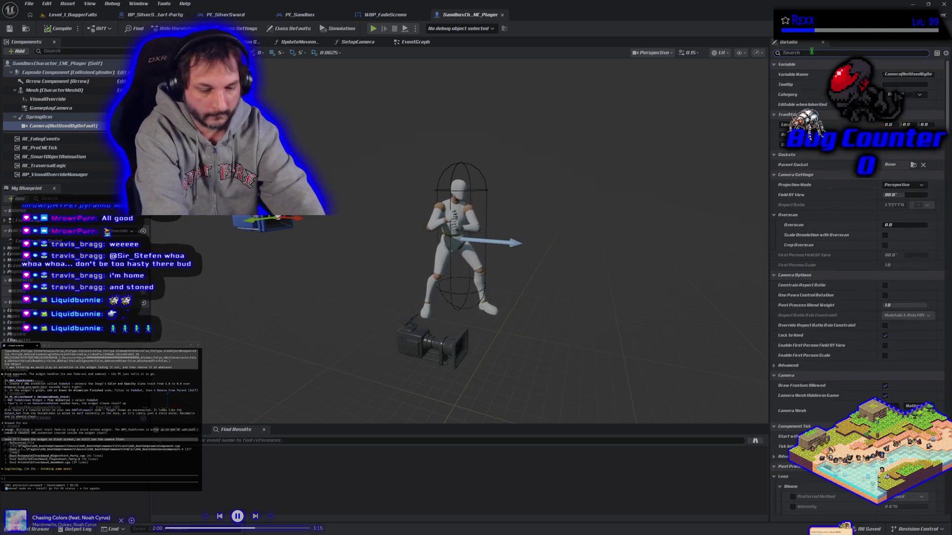
text(e)
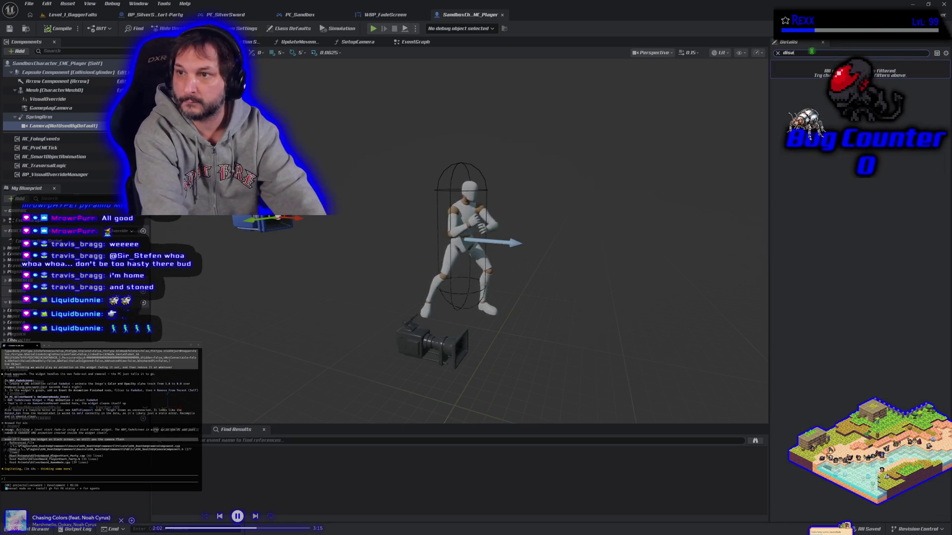
key(BackSpace)
text(enable)
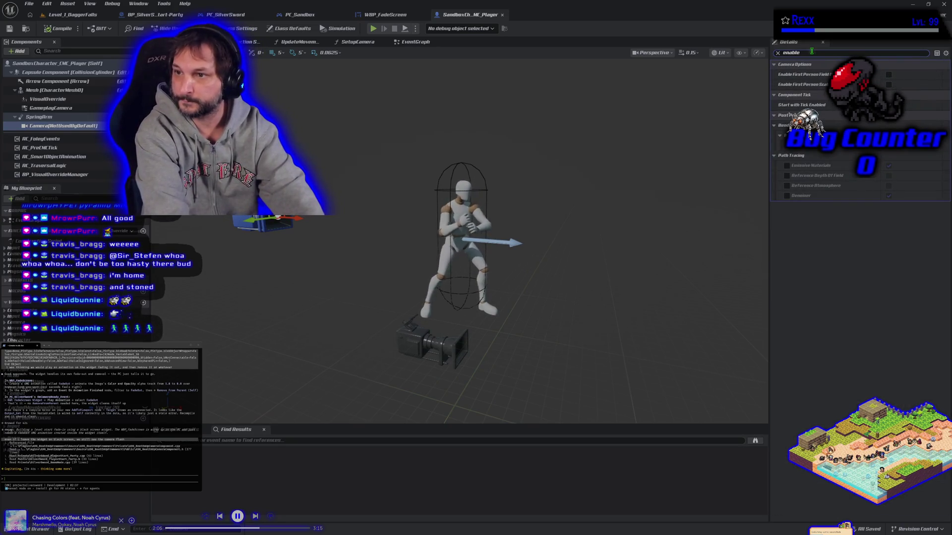
key(BackSpace)
key(BackSpace)
key(BackSpace)
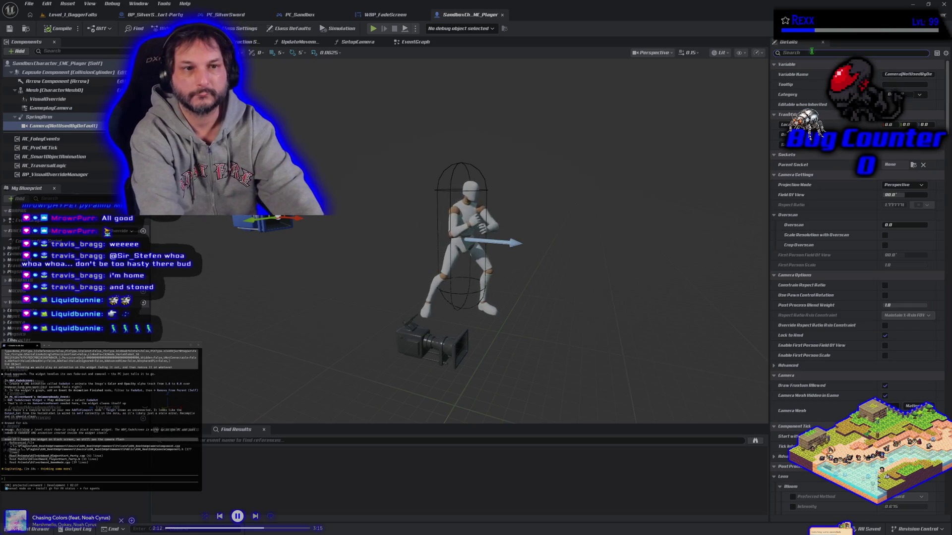
click(46, 109)
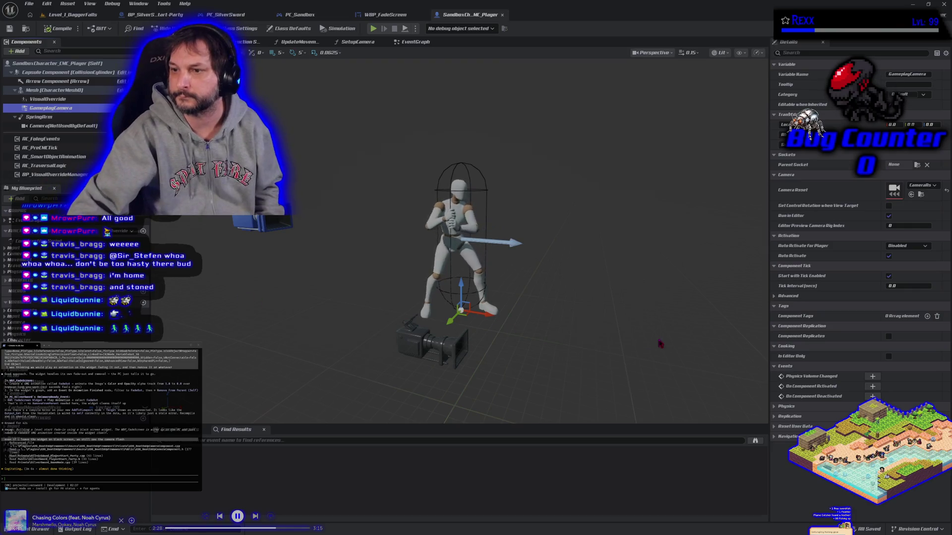
click(888, 256)
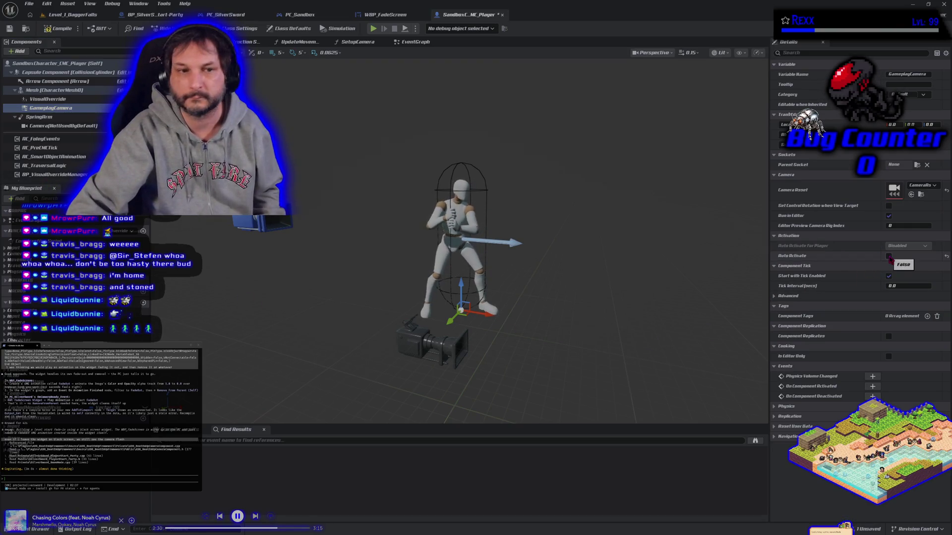
Compile the character blueprint and run a multiplayer play test in Level_1_DaggerFalls
click(59, 28)
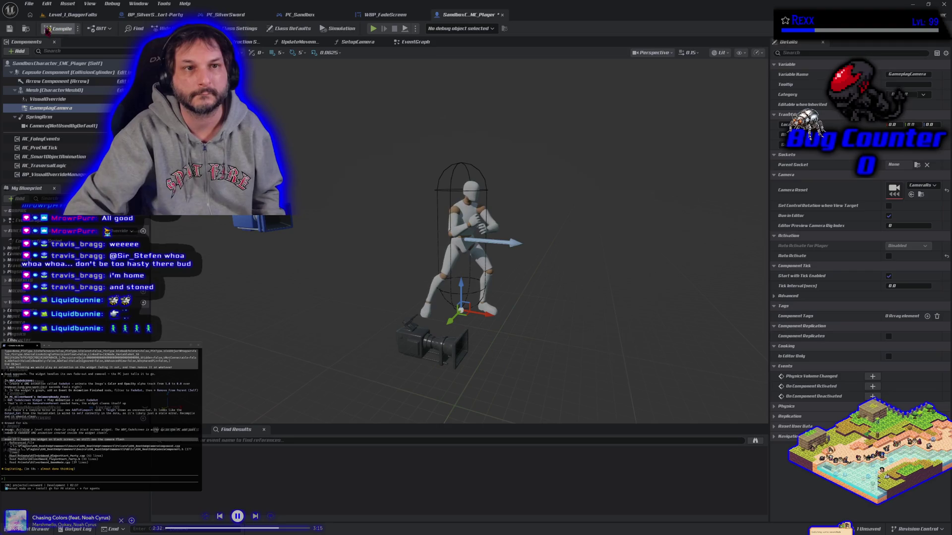
click(74, 16)
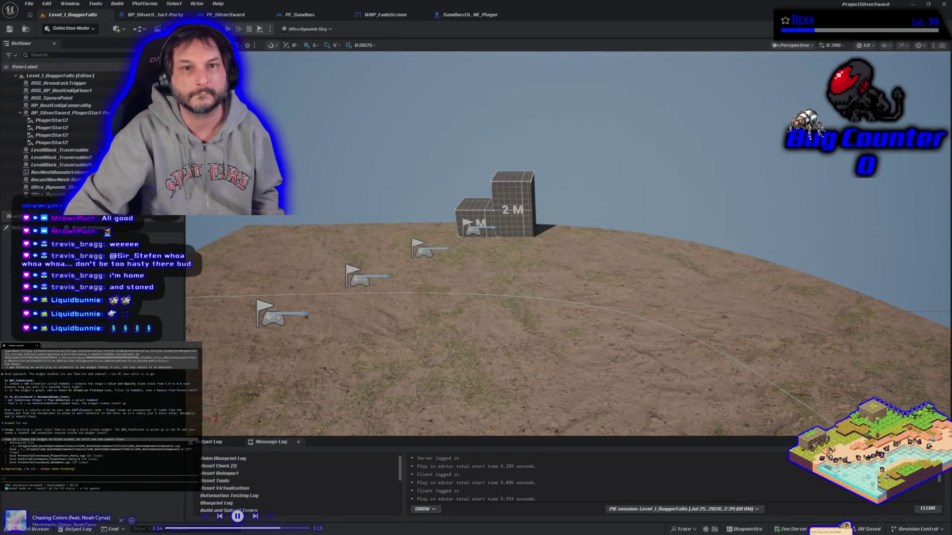
key(alt+p)
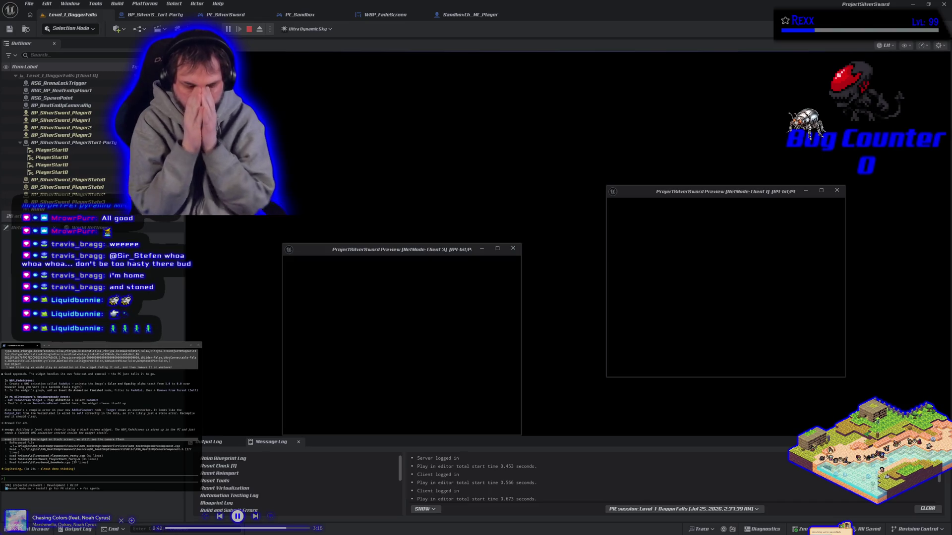
key(Escape)
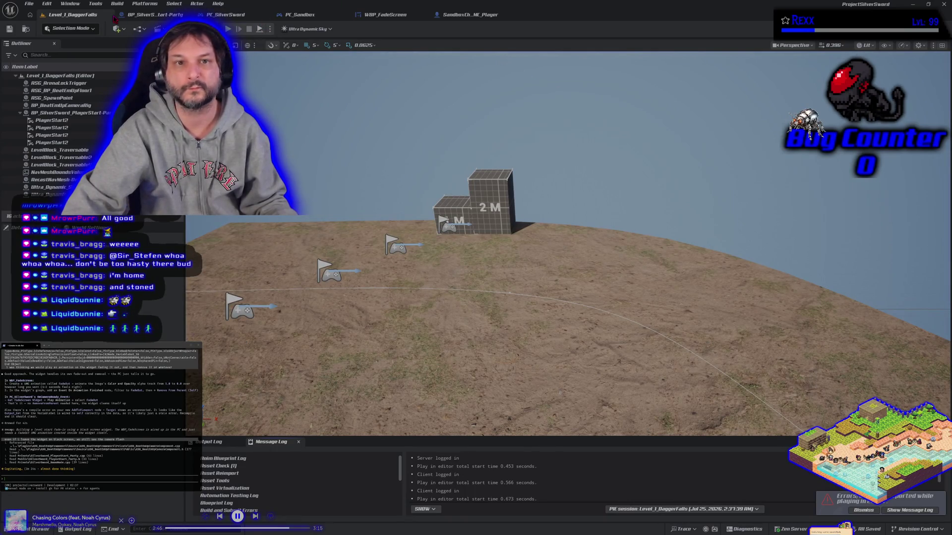
Open the message log and select the non-local player controller error line
click(900, 512)
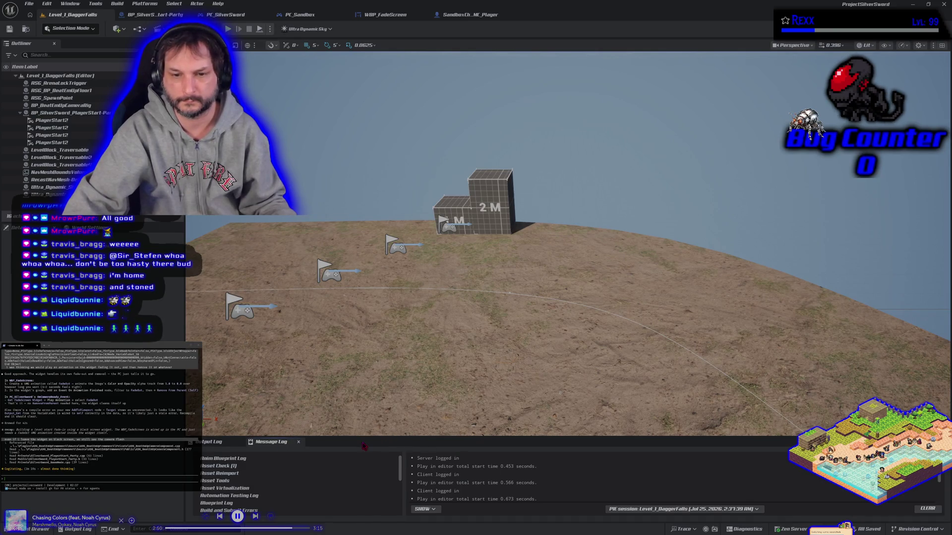
scroll(475, 486, down, 3)
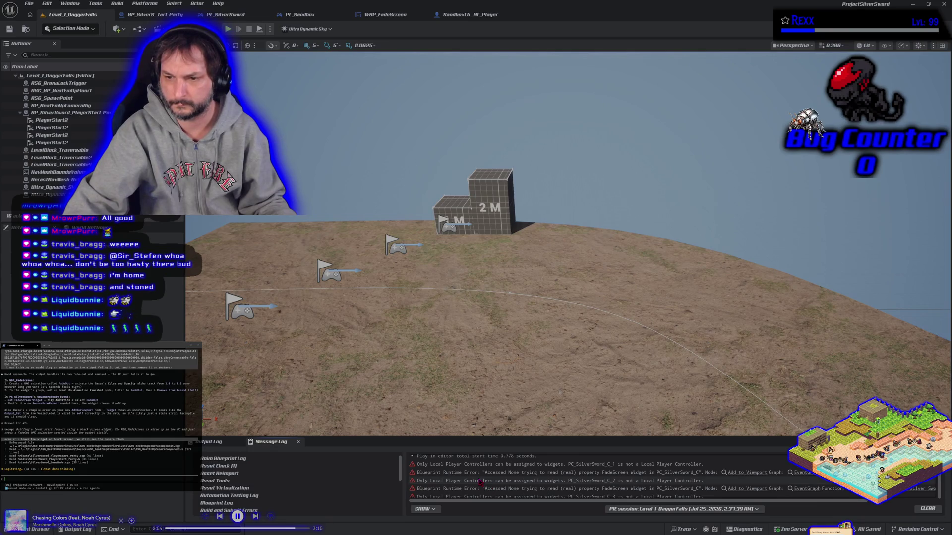
click(480, 481)
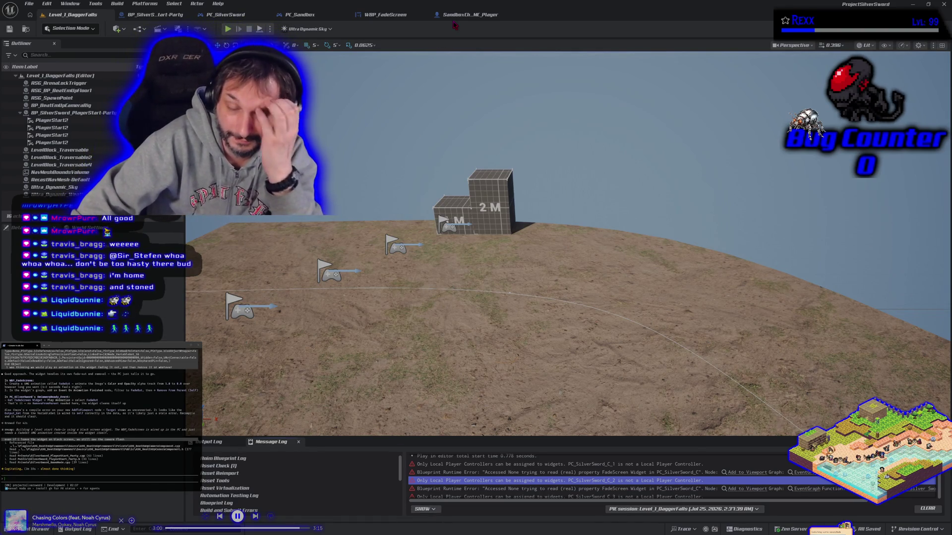
Re-enable Auto Activate on GameplayCamera in SandboxCh_MC_Player and compile the character
click(163, 17)
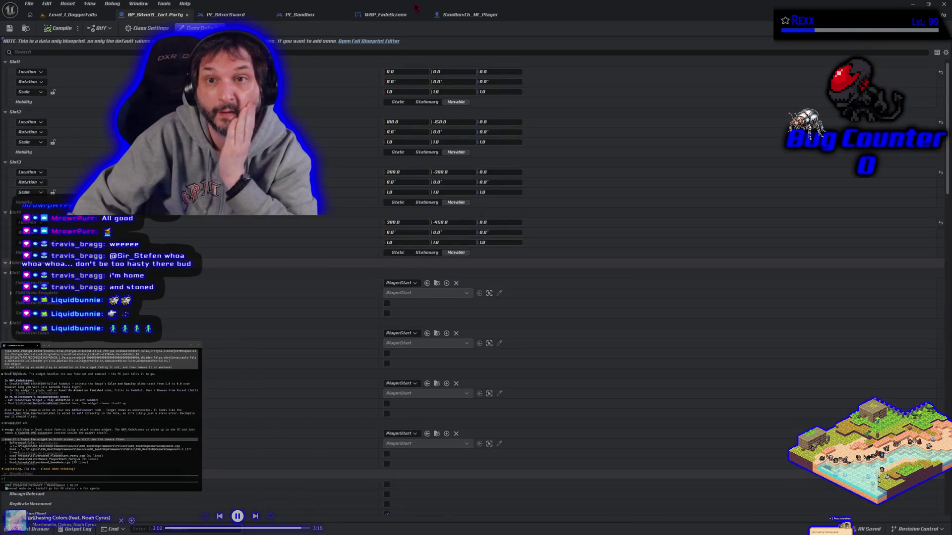
click(470, 14)
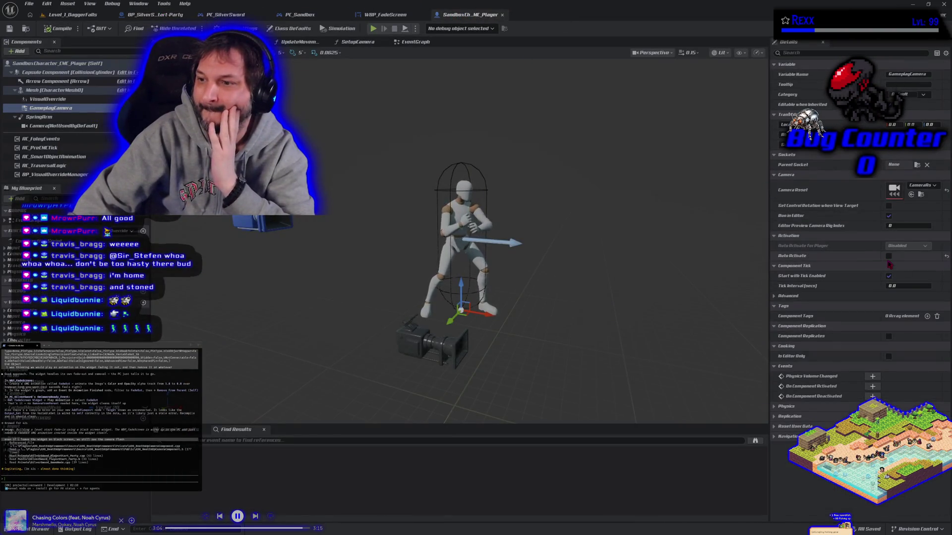
click(947, 257)
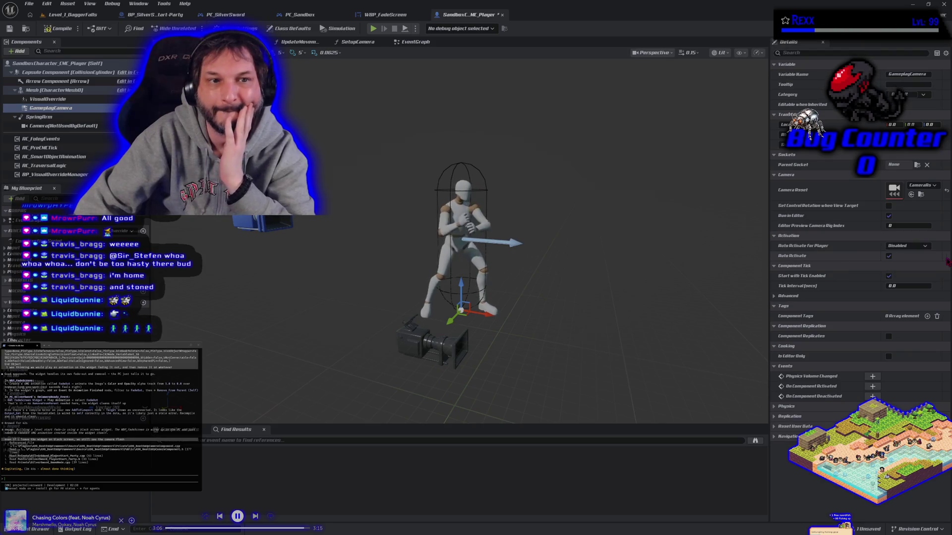
click(47, 28)
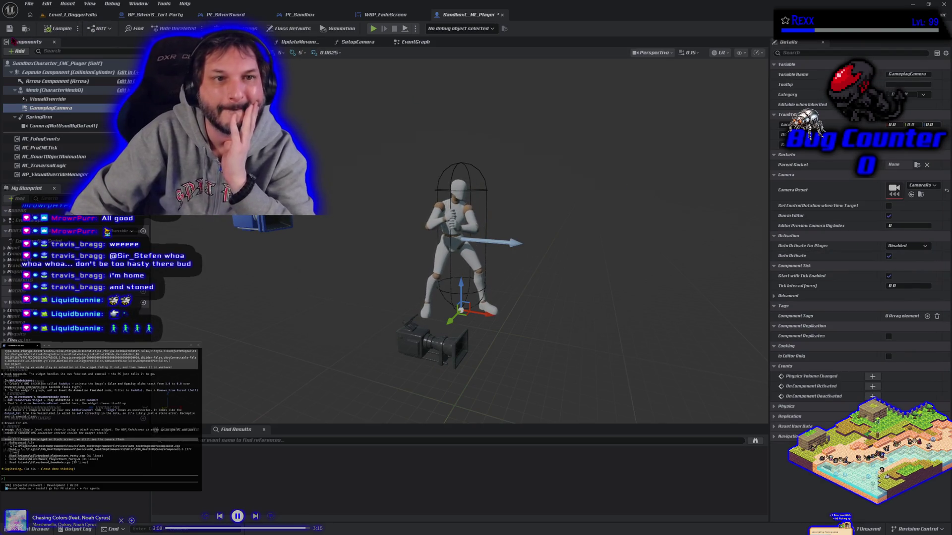
Rewire PC_SilverSword's Parent: BeginPlay execution toward Create Widget, then compile and save it
click(245, 16)
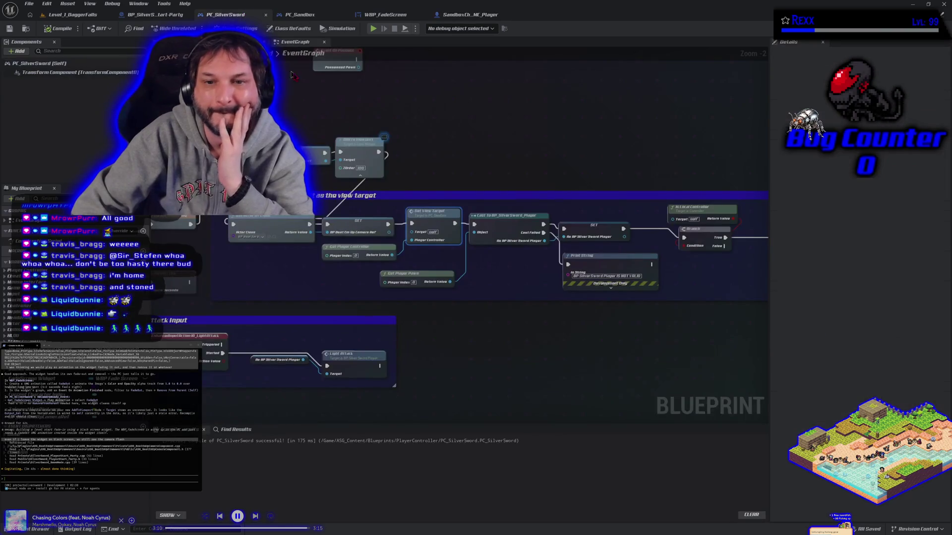
scroll(396, 164, down, 1)
drag(385, 168, 500, 164)
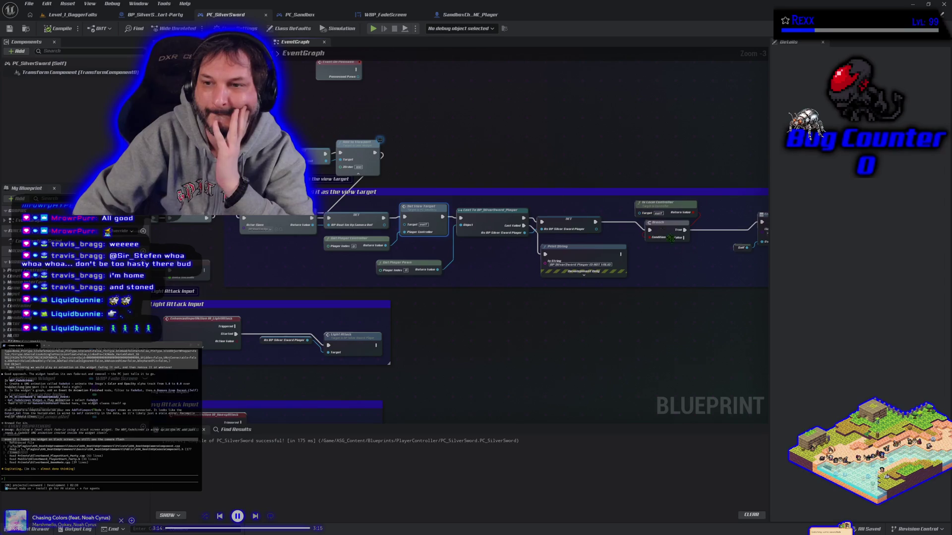
drag(663, 259, 658, 217)
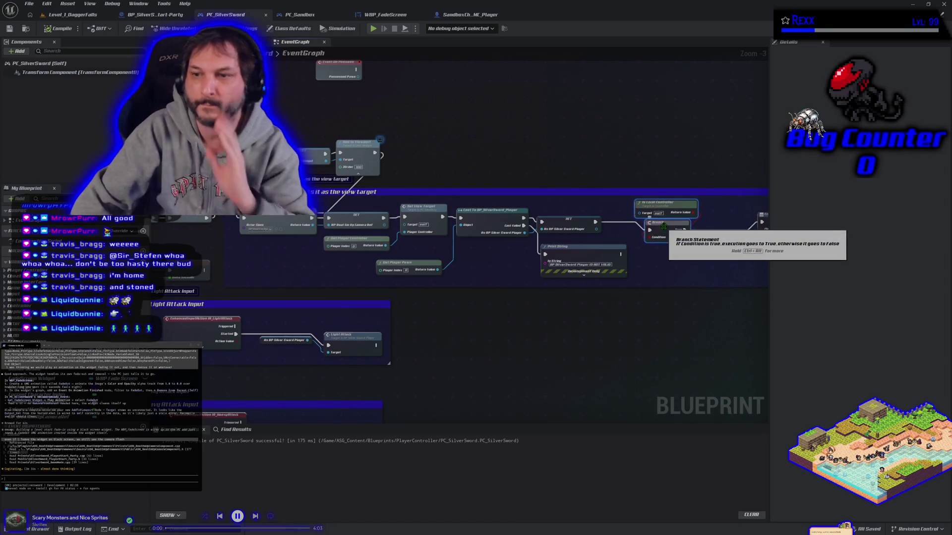
drag(663, 226, 757, 241)
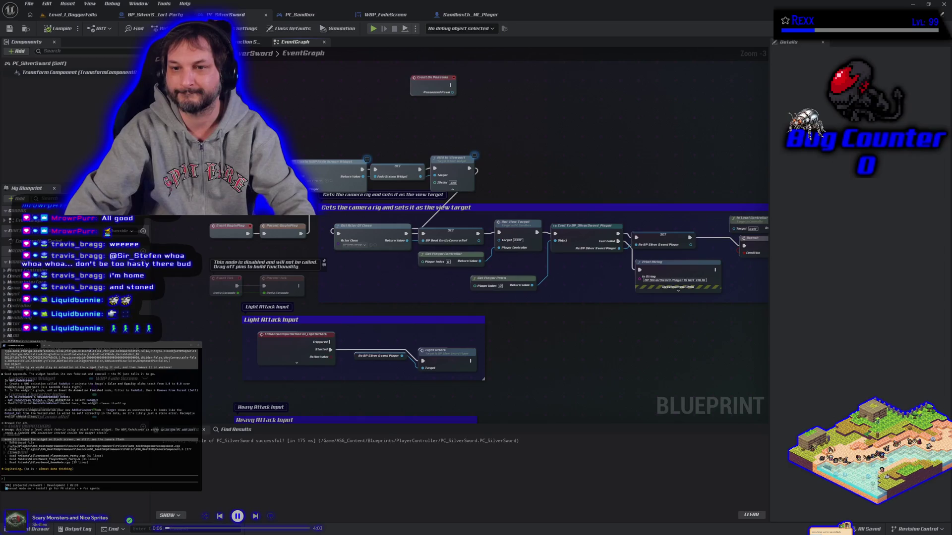
click(287, 231)
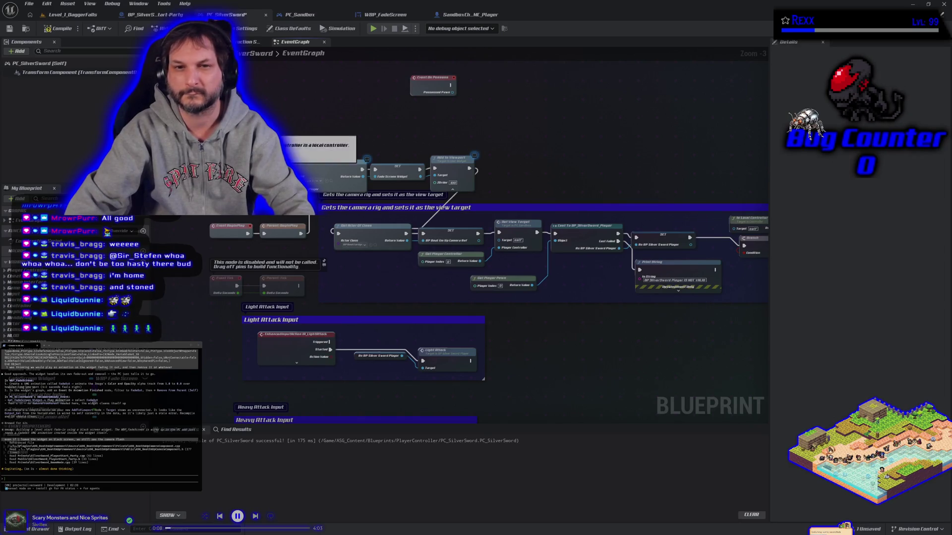
drag(301, 234, 294, 169)
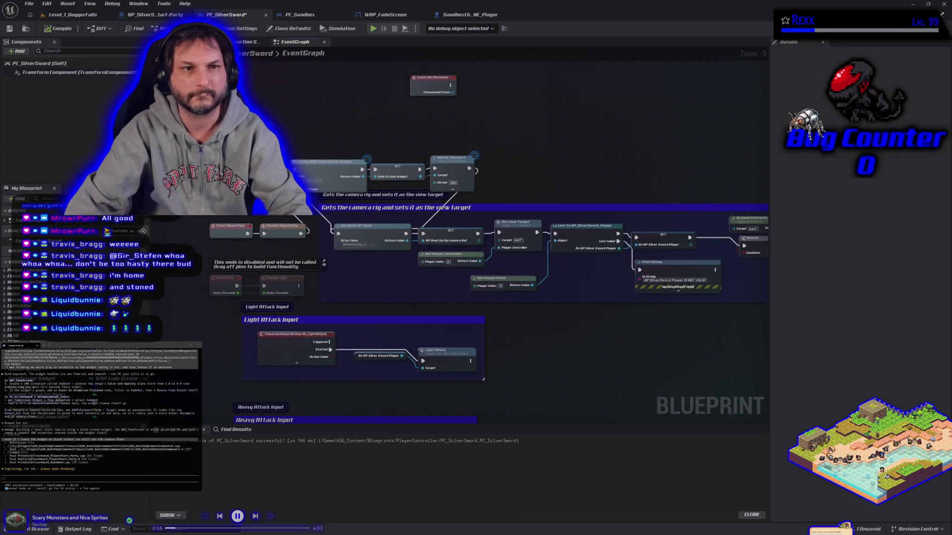
key(ctrl+s)
click(73, 14)
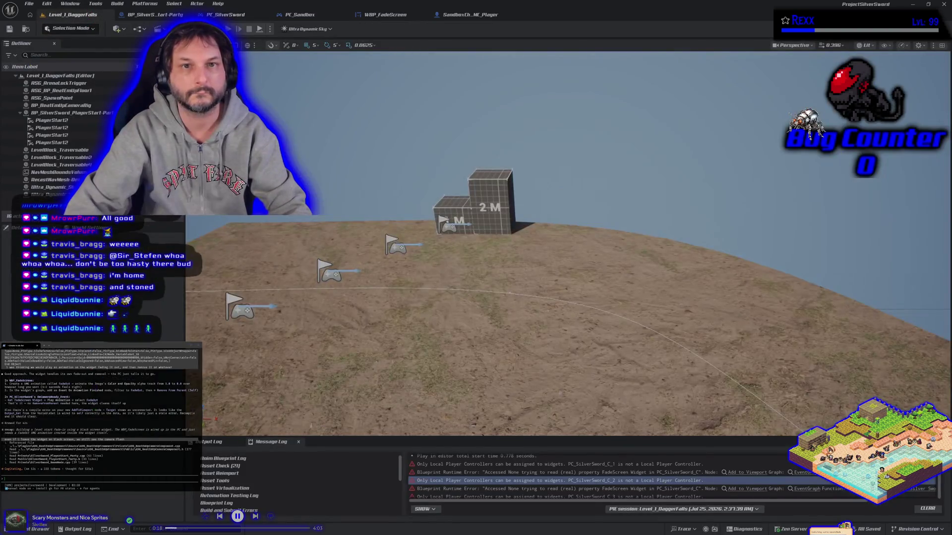
Play-test with GameplayCamera auto-activation on, then uncheck its Auto Activate
key(alt+p)
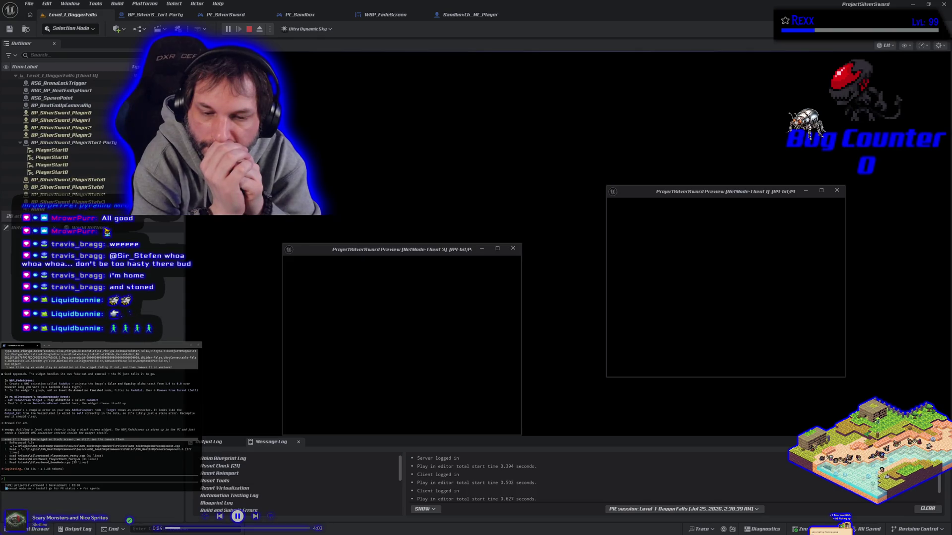
key(Escape)
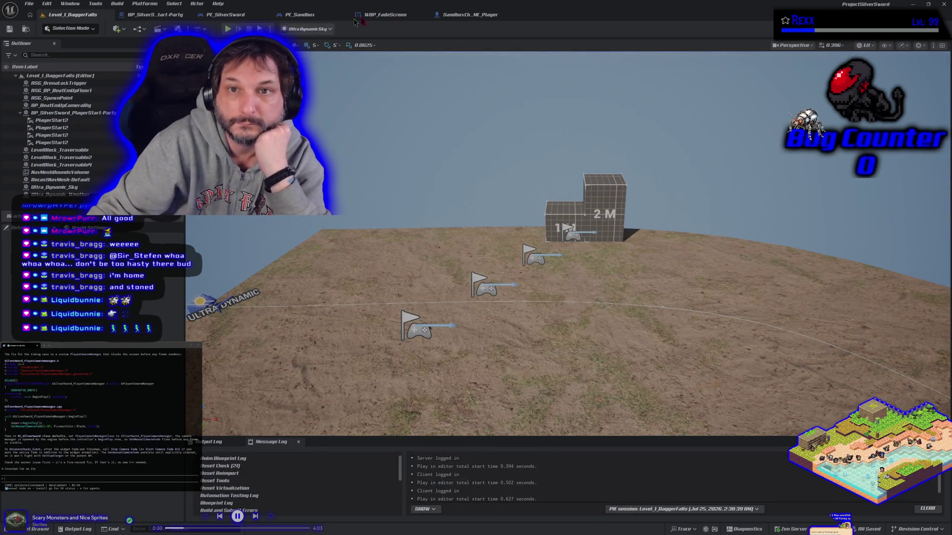
click(461, 16)
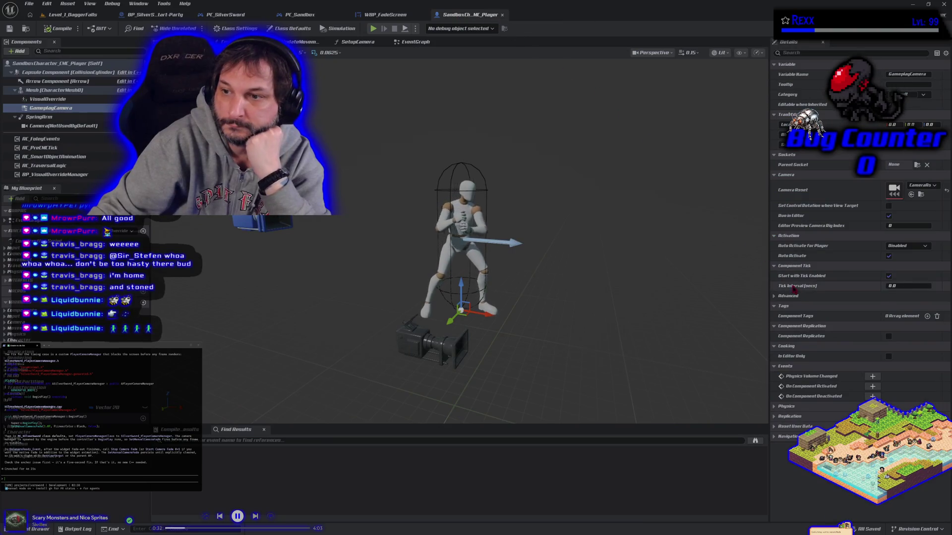
click(887, 256)
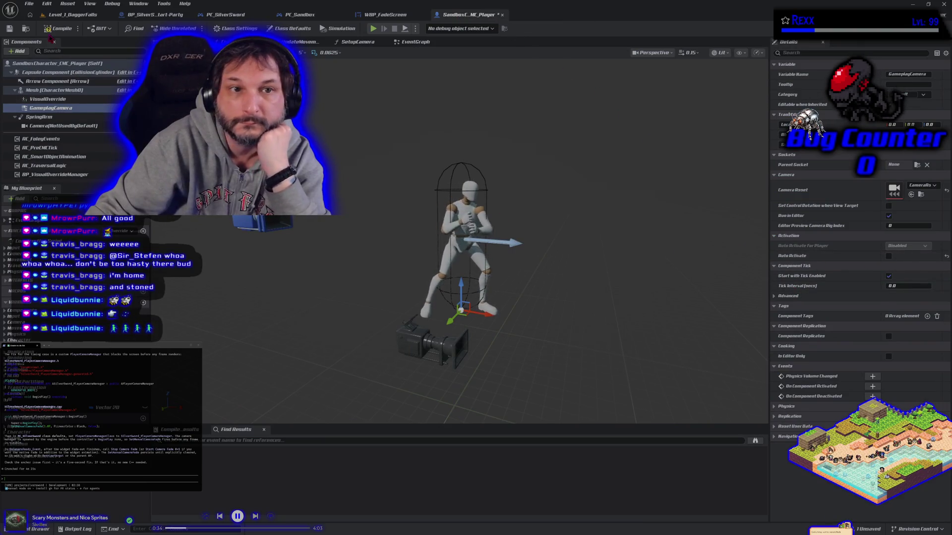
Play-test again with auto-activation off, then re-enable Auto Activate and compile the character
click(70, 15)
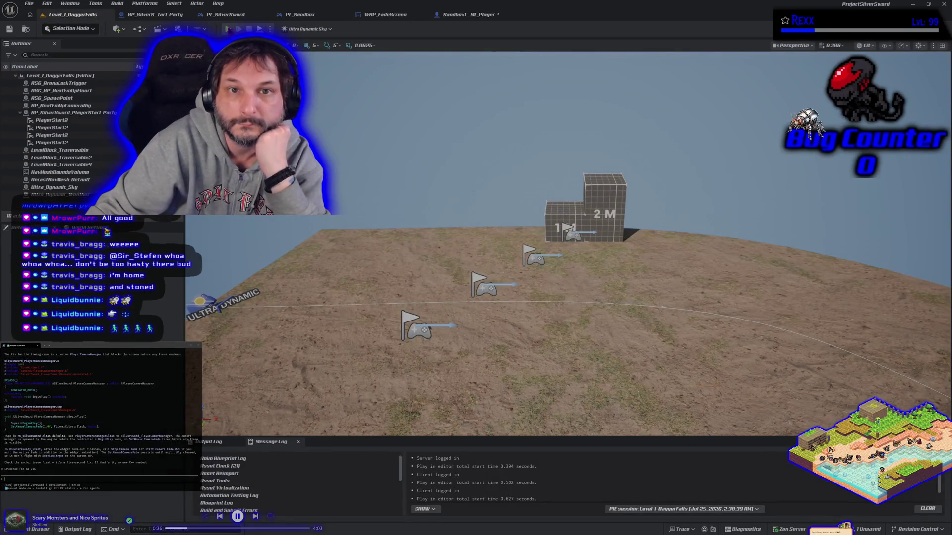
key(alt+p)
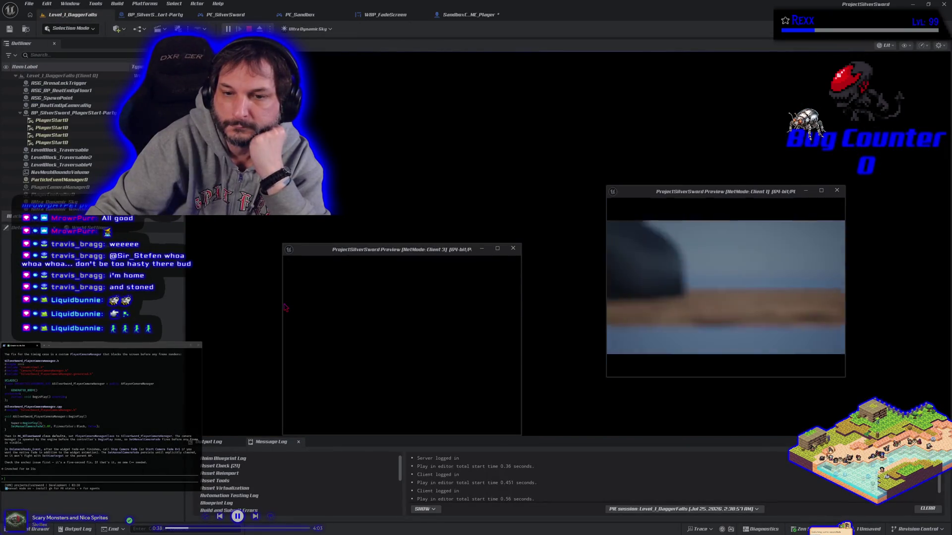
key(Escape)
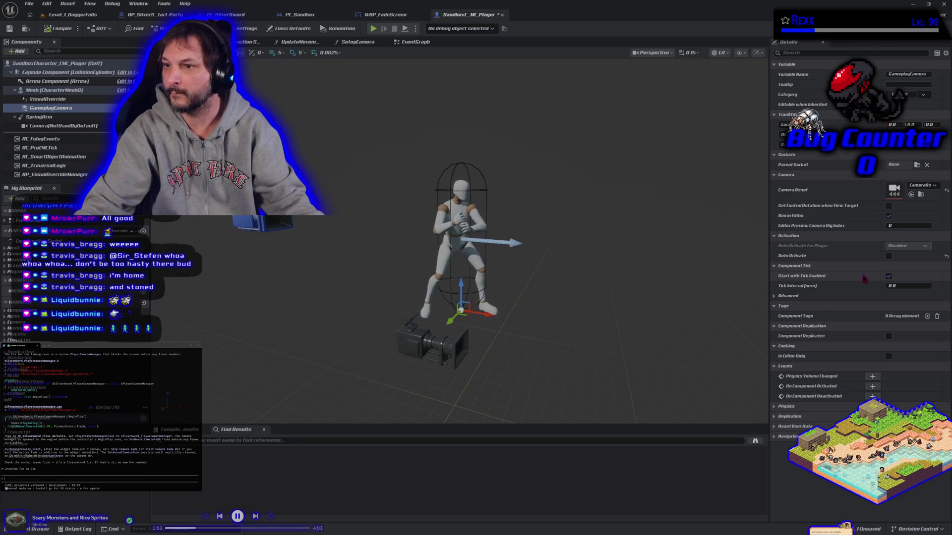
click(888, 256)
click(66, 31)
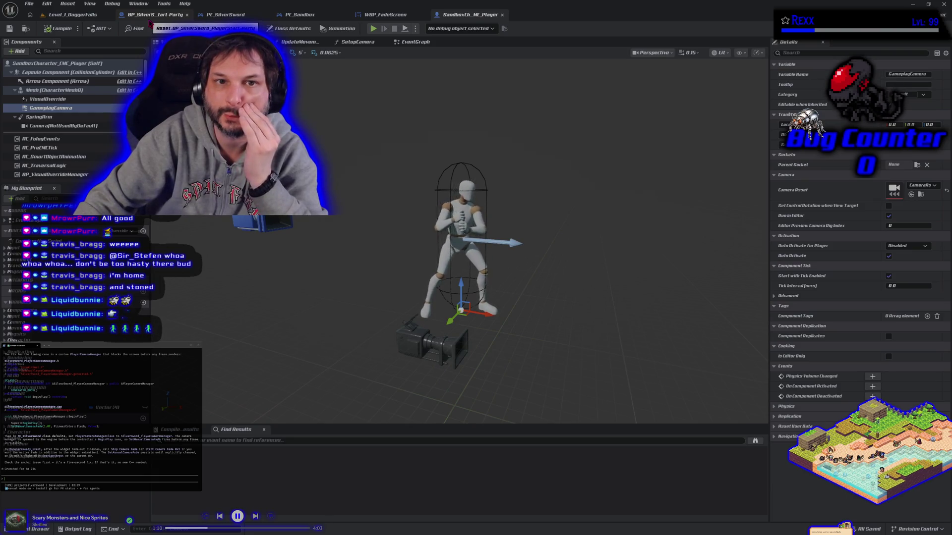
Switch to PC_SilverSword and pan its EventGraph to the BeginPlay fade-widget chain
click(224, 15)
drag(428, 309, 243, 273)
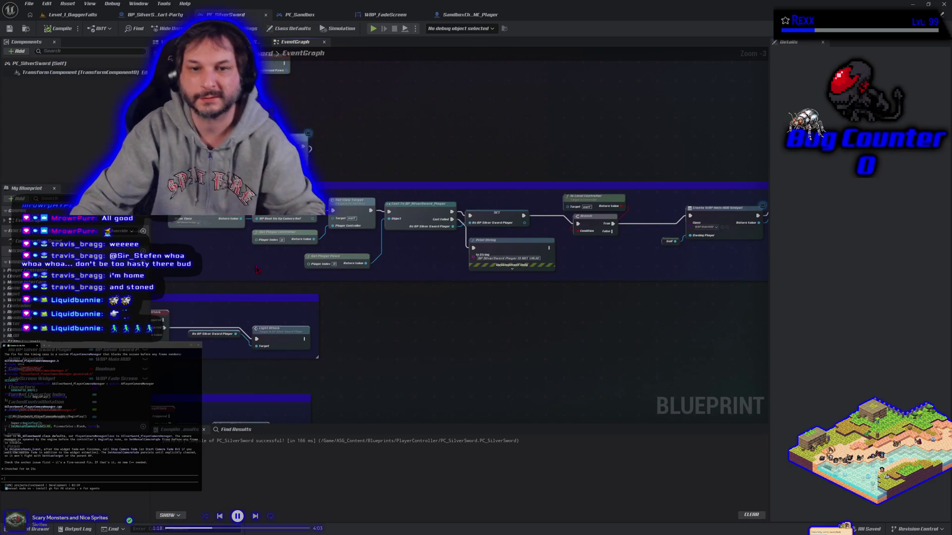
Connect the SET node's execution into Set View Target and move the view-target nodes up-right
mouse_move(258, 270)
mouse_down()
mouse_move(298, 257)
mouse_move(313, 263)
mouse_up()
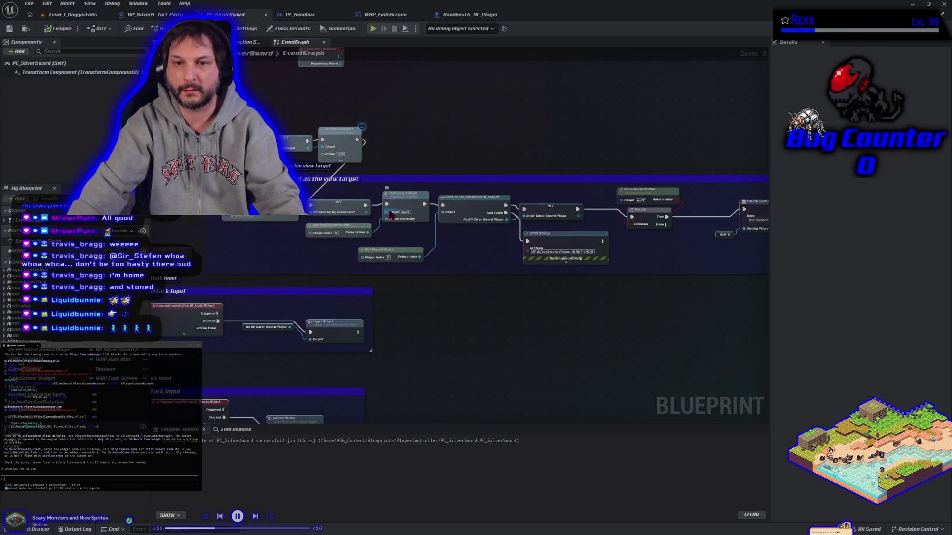
drag(386, 205, 387, 205)
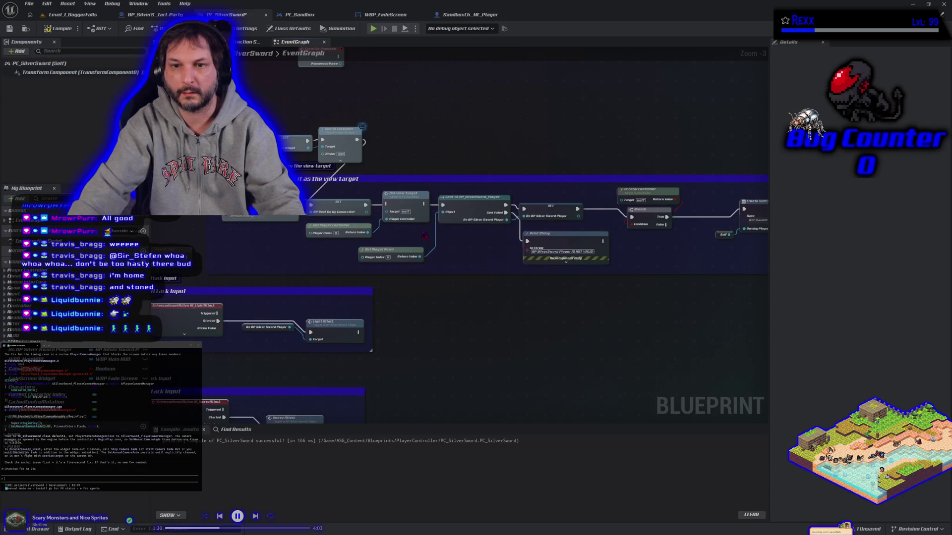
mouse_move(304, 244)
mouse_down()
mouse_move(384, 221)
mouse_move(431, 189)
mouse_move(657, 118)
mouse_up()
mouse_move(692, 320)
mouse_down()
mouse_move(263, 347)
mouse_move(88, 299)
mouse_move(483, 304)
mouse_move(569, 322)
mouse_up()
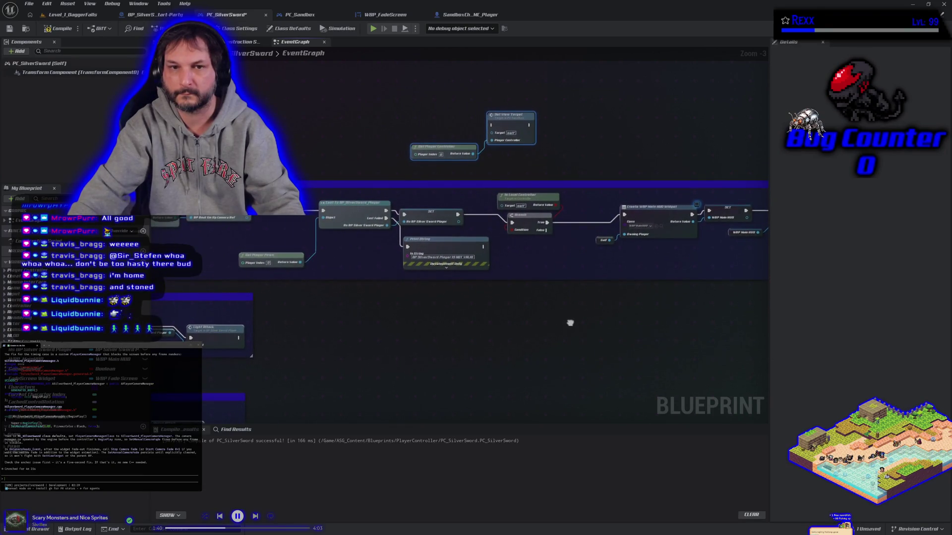
Compile and save PC_SilverSword, then start a Play-In-Editor test of Level_1_DaggerFalls
click(41, 31)
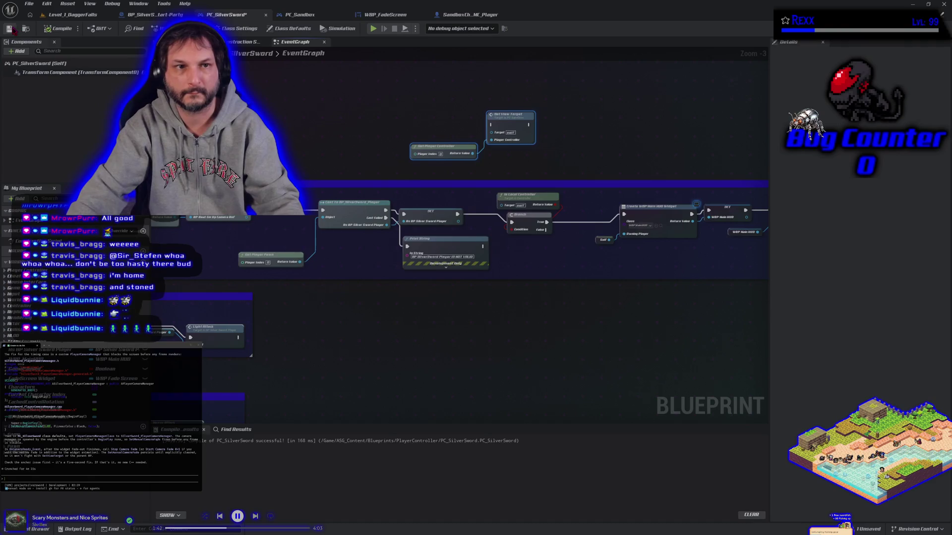
click(68, 3)
click(48, 21)
click(233, 30)
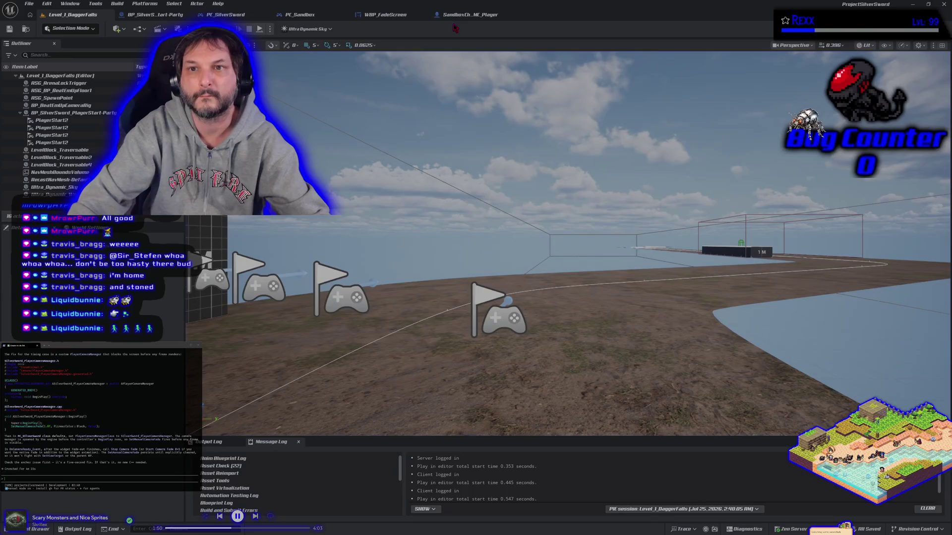
Undo the last node move in PC_SilverSword's EventGraph, compile and save, and view the Camera Fade group
click(226, 15)
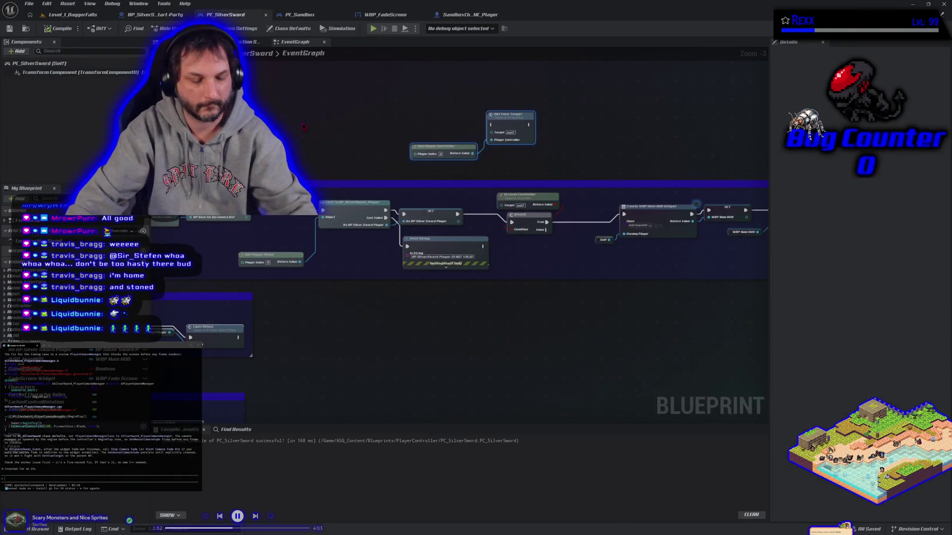
key(ctrl+z)
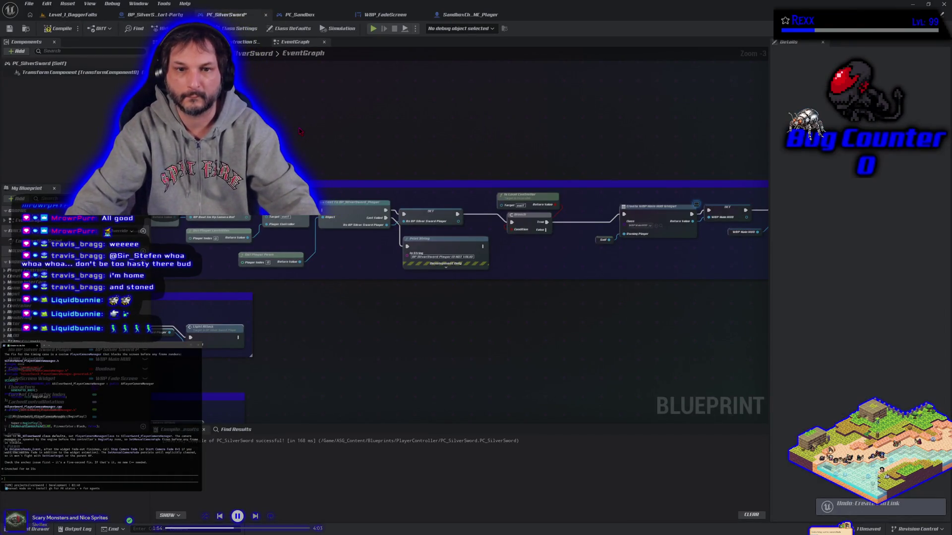
click(59, 29)
click(10, 29)
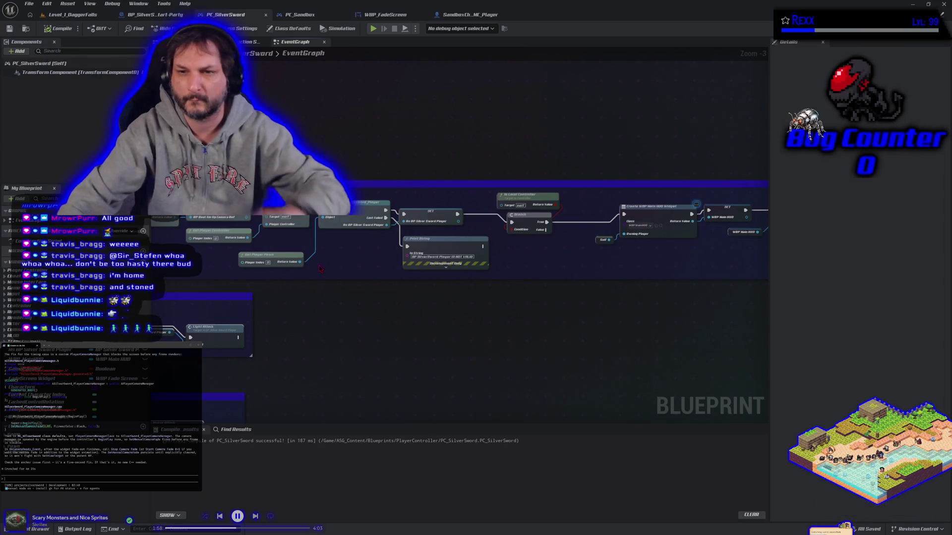
scroll(359, 296, down, 1)
drag(567, 296, 355, 304)
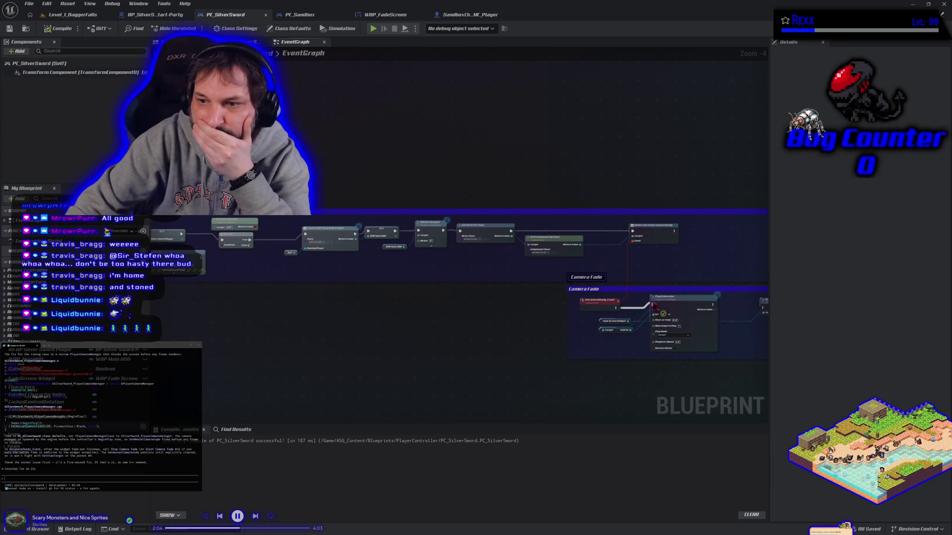
Revert one more edit in PC_SilverSword's graph, then compile and save the Blueprint
key(ctrl+z)
click(58, 28)
click(9, 28)
scroll(331, 211, up, 3)
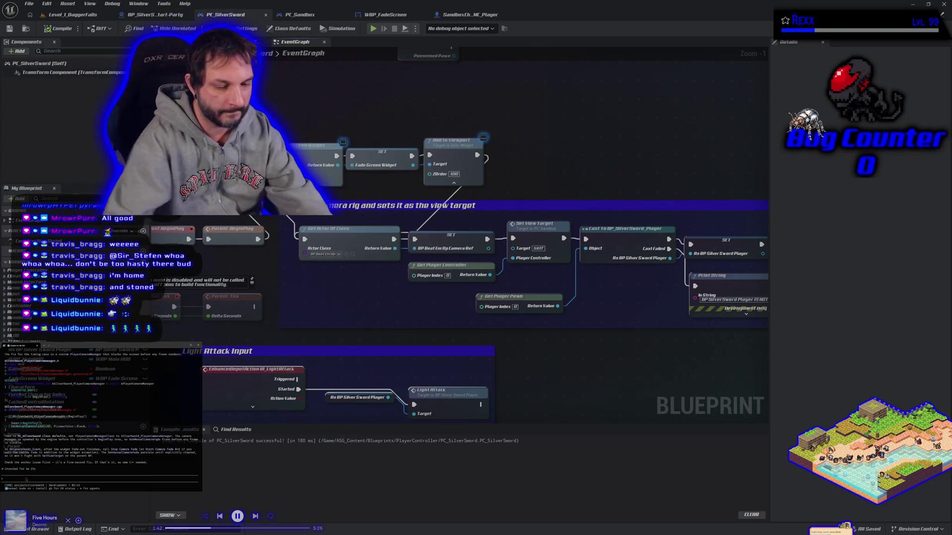
Ask the coding assistant about the view target issue that still happens
text(i noticed that when i remove s)
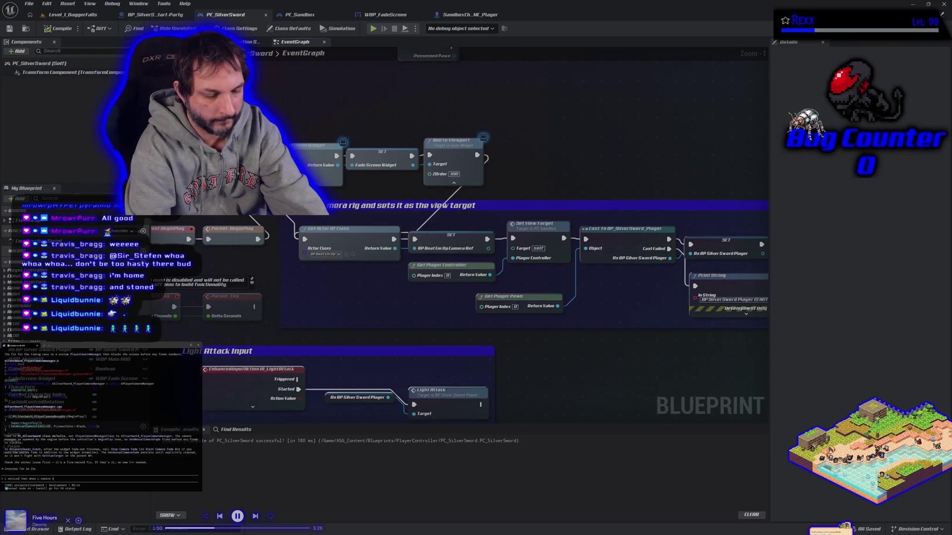
text(et view targ)
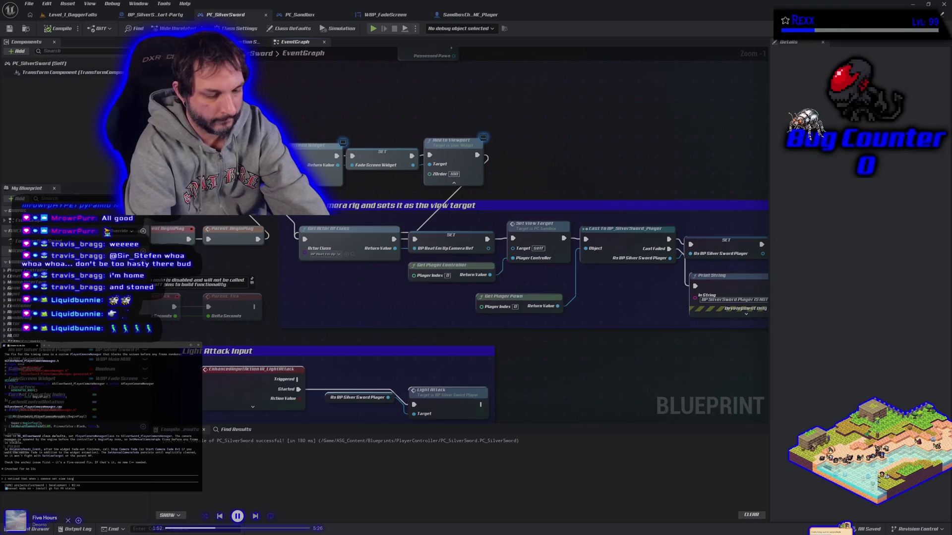
text(et it still happens)
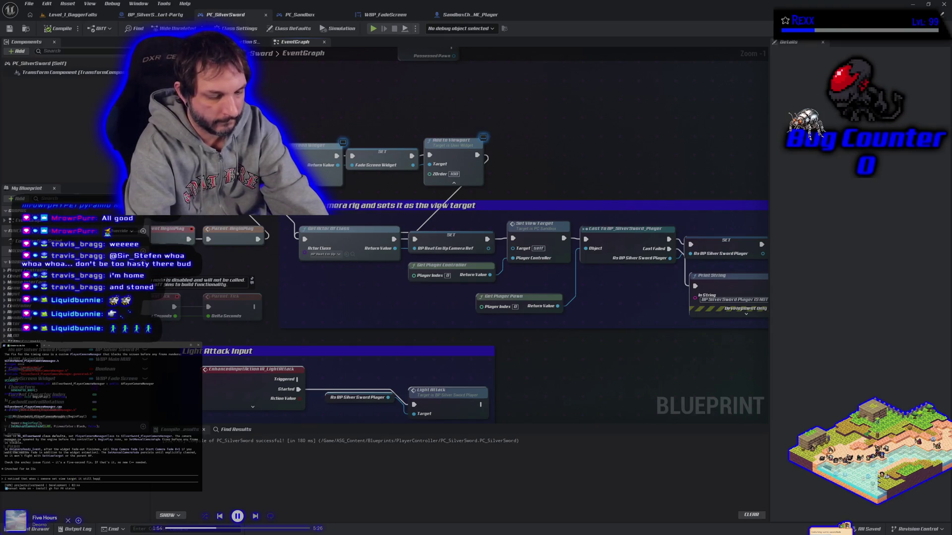
key(Return)
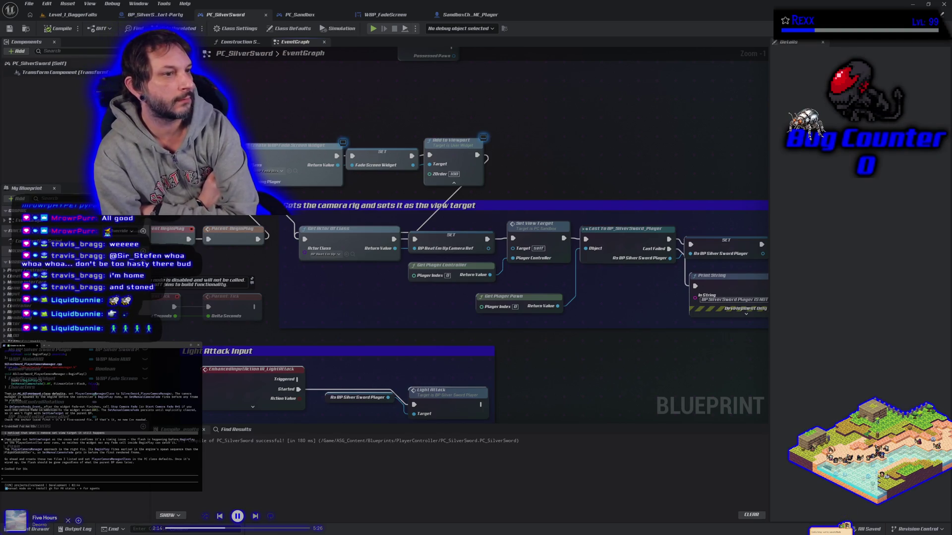
Tell the assistant to write the files and ask about removing the fade widget and delegate
text(go ahead and write those files)
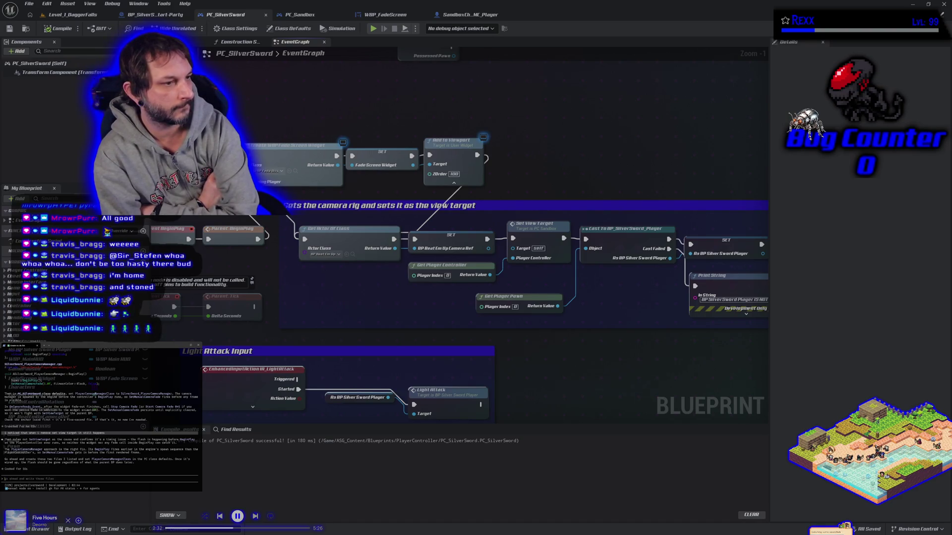
text(First I want to remove the stuff we did the widg)
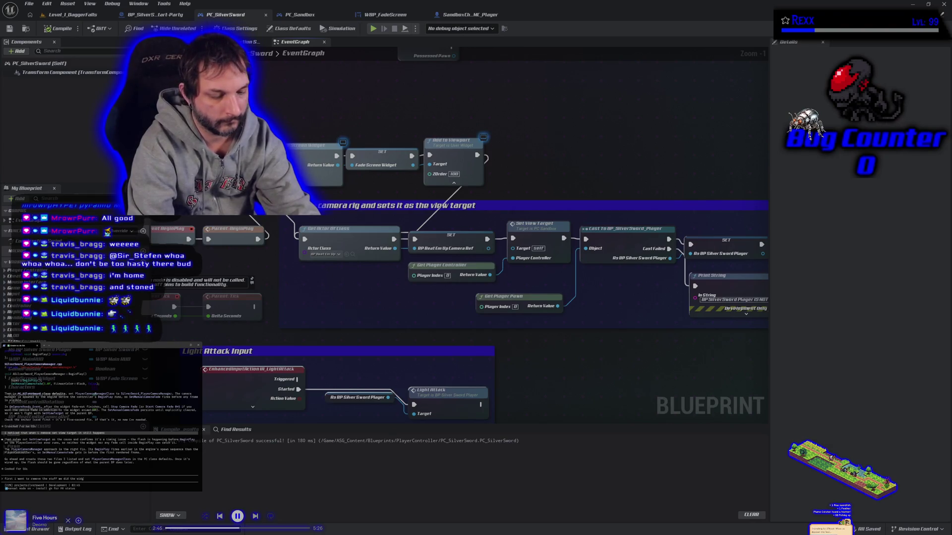
text(et)
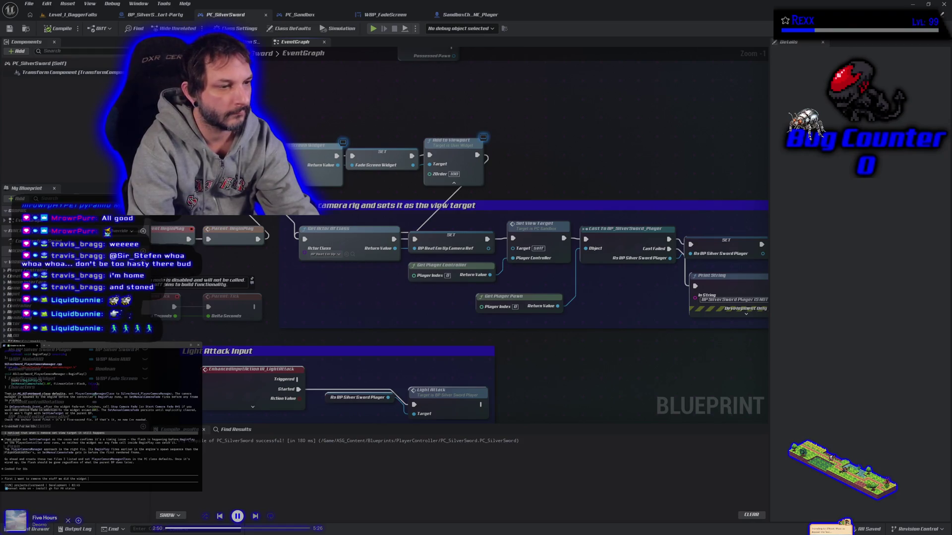
text( and and do we)
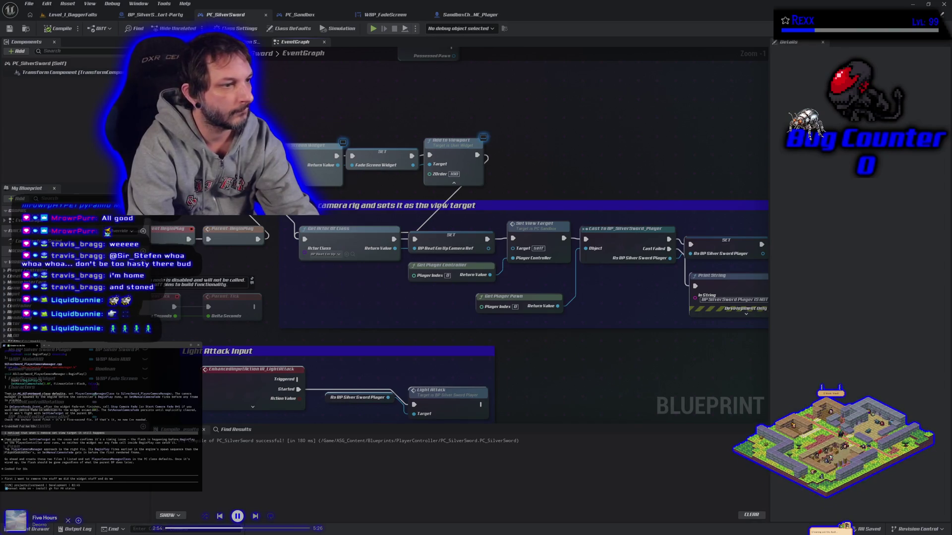
text( s)
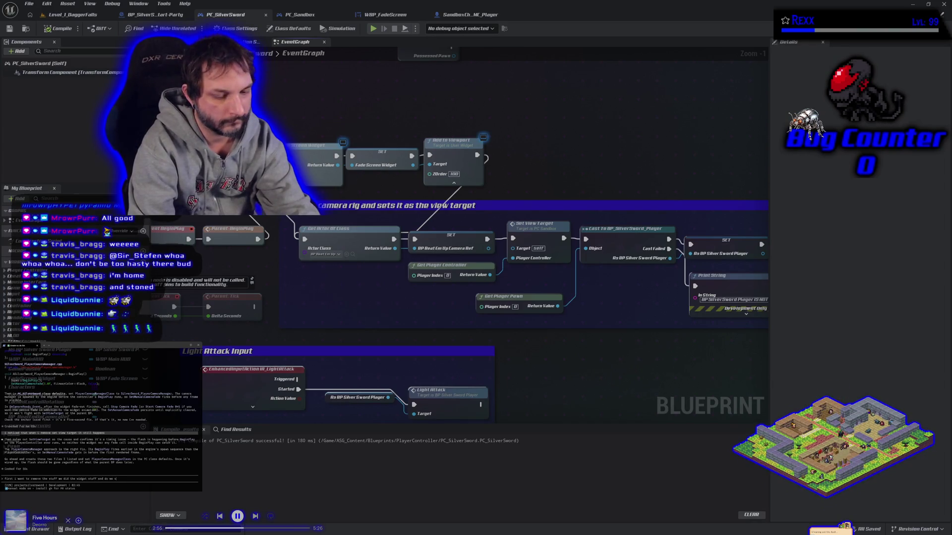
text(till want the delegate?)
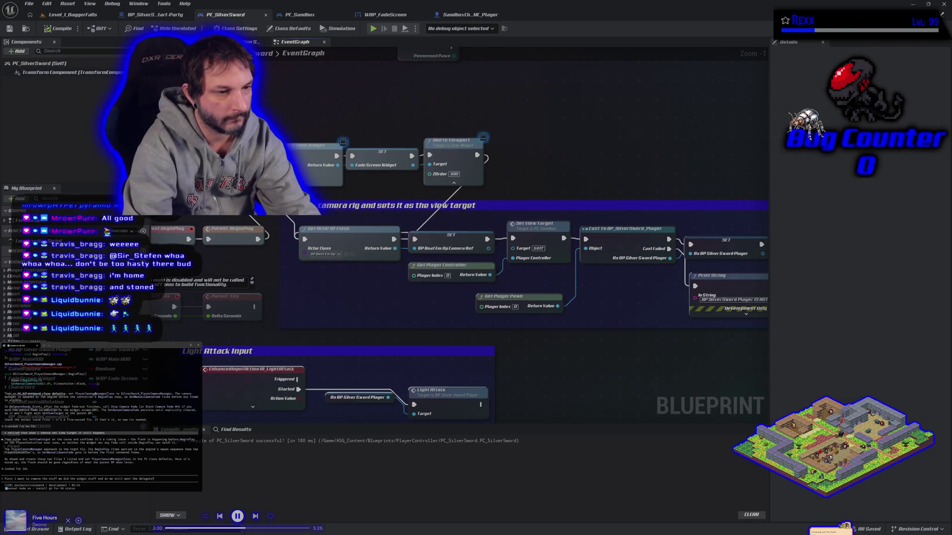
key(Return)
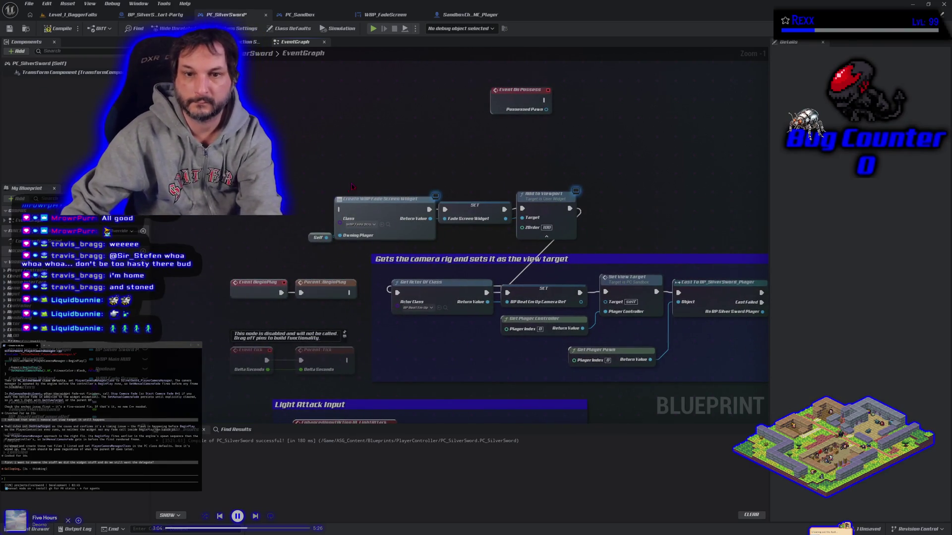
Delete the Create WBP Fade Screen Widget, SET and Add to Viewport nodes
mouse_move(351, 187)
mouse_down()
mouse_move(515, 243)
mouse_move(584, 246)
mouse_up()
key(Delete)
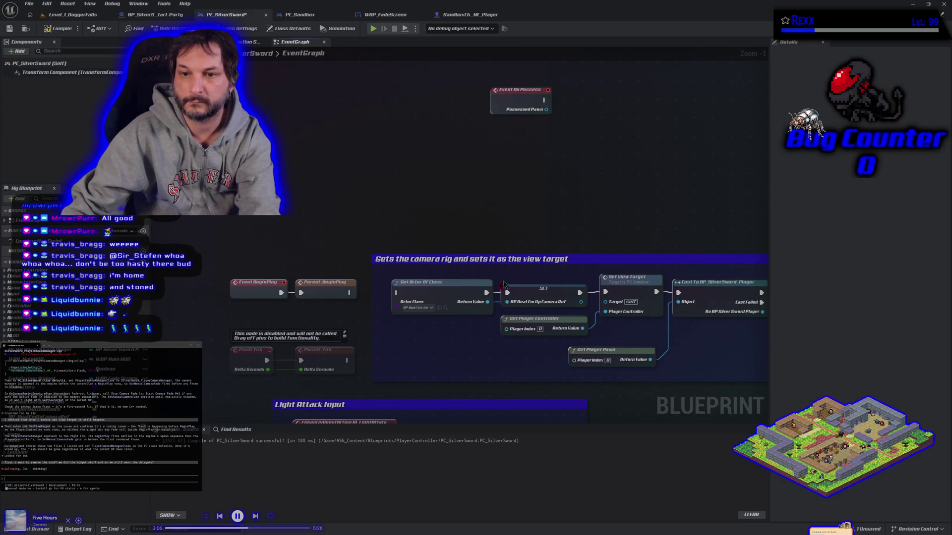
drag(406, 297, 3, 233)
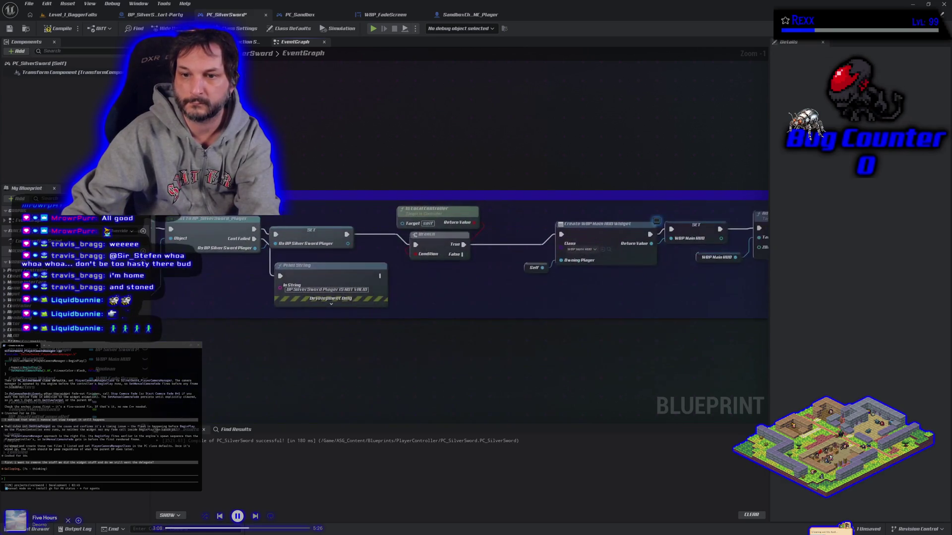
mouse_move(422, 336)
mouse_down()
mouse_move(371, 318)
mouse_move(480, 264)
mouse_up()
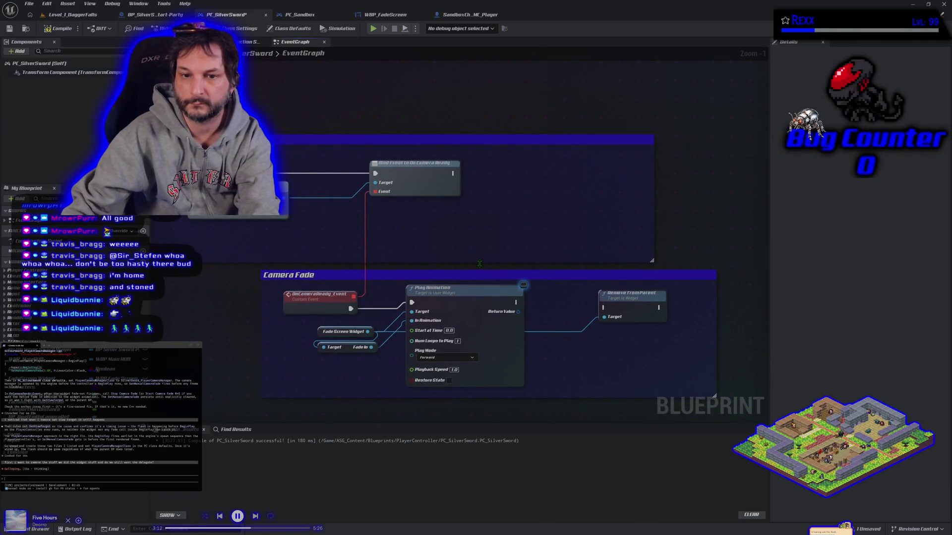
Delete the Play Animation node and leftover Fade Screen Widget nodes, then compile and save
click(463, 307)
key(Delete)
mouse_move(309, 322)
mouse_down()
mouse_move(384, 354)
mouse_move(404, 340)
mouse_move(458, 340)
mouse_up()
key(Delete)
key(Delete)
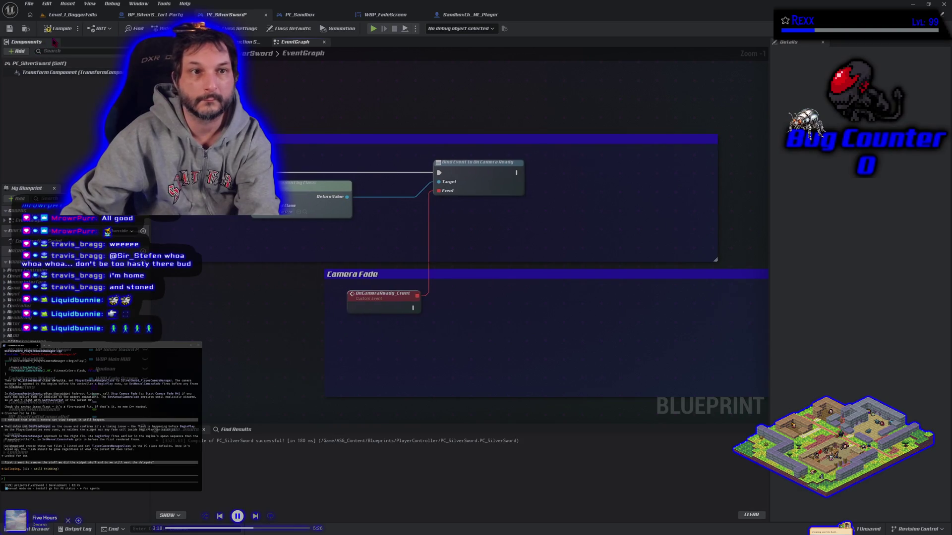
click(58, 28)
click(10, 28)
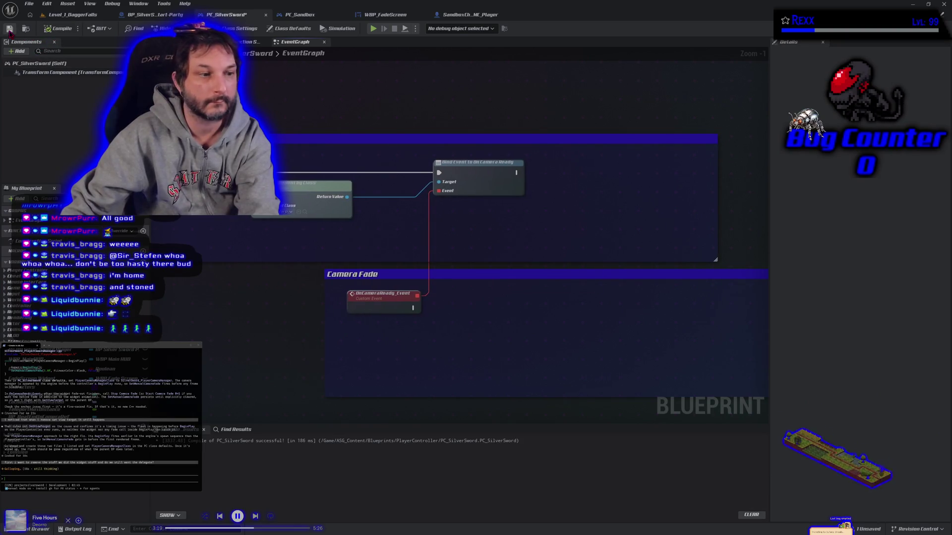
Try deleting the WBP_FadeScreen widget asset, backing out because it's still referenced
click(415, 19)
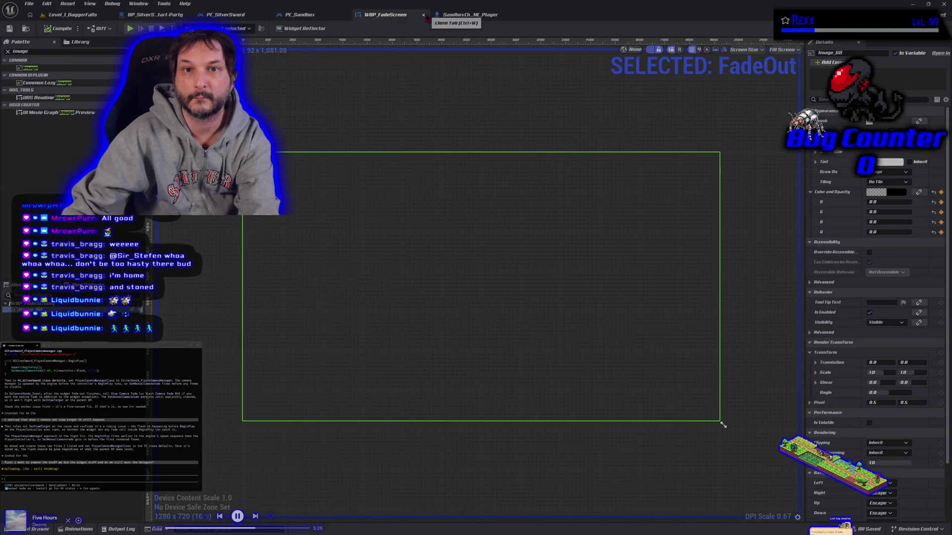
key(ctrl+space)
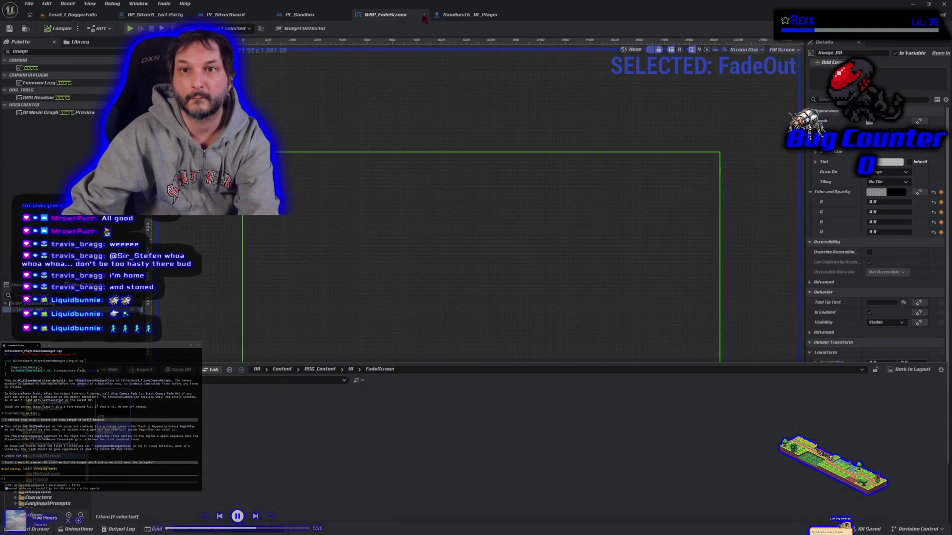
click(423, 18)
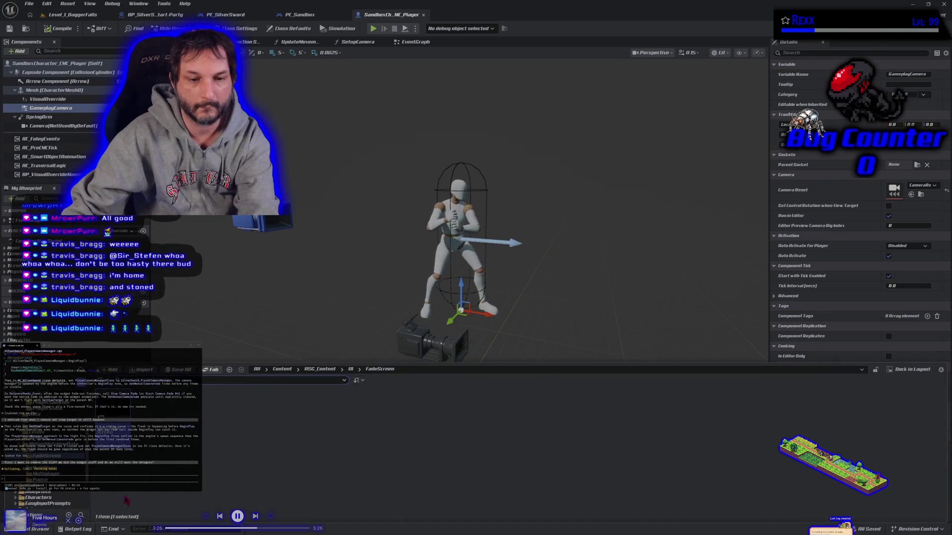
key(Delete)
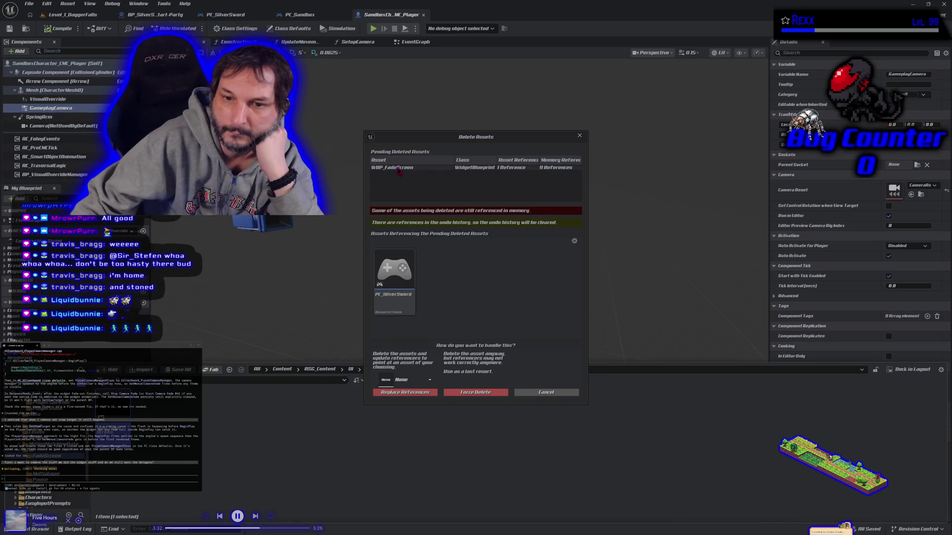
click(546, 392)
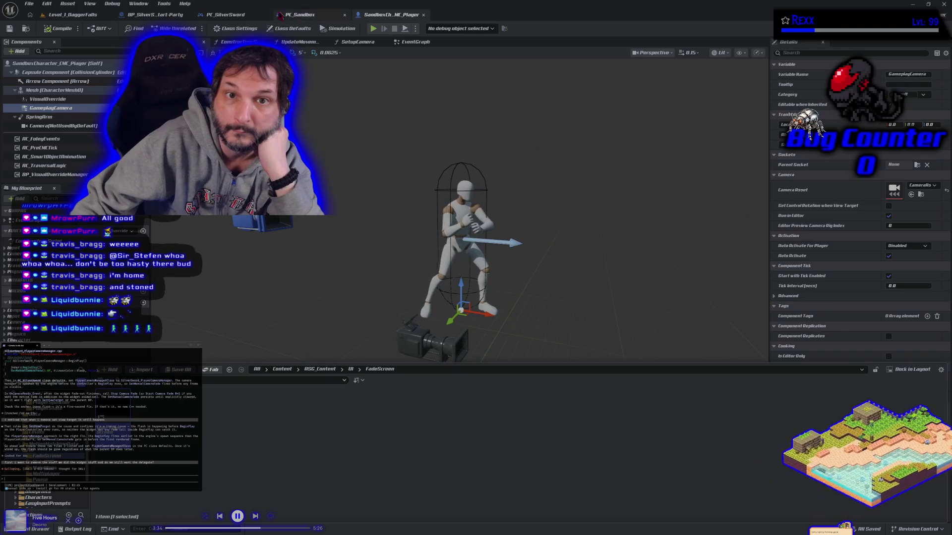
Recompile PC_SilverSword from its EventGraph
click(251, 18)
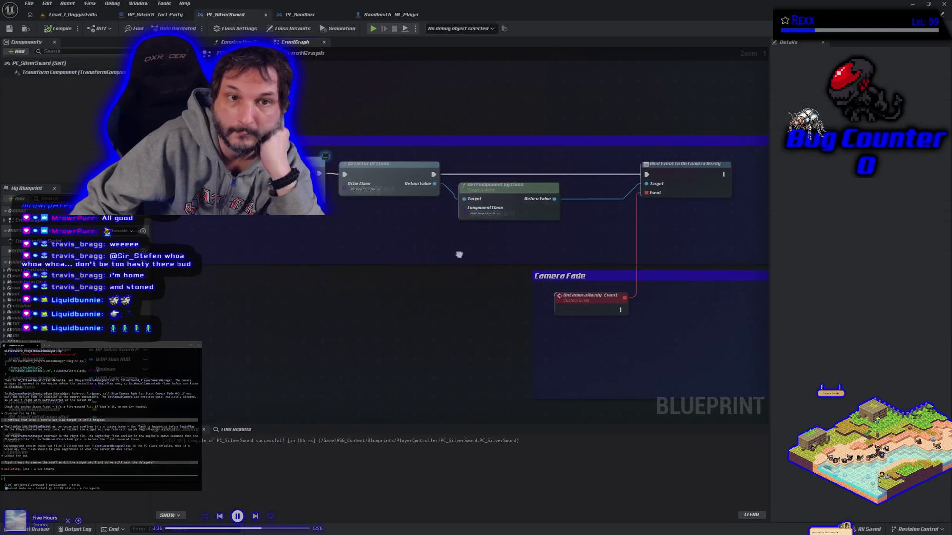
click(68, 30)
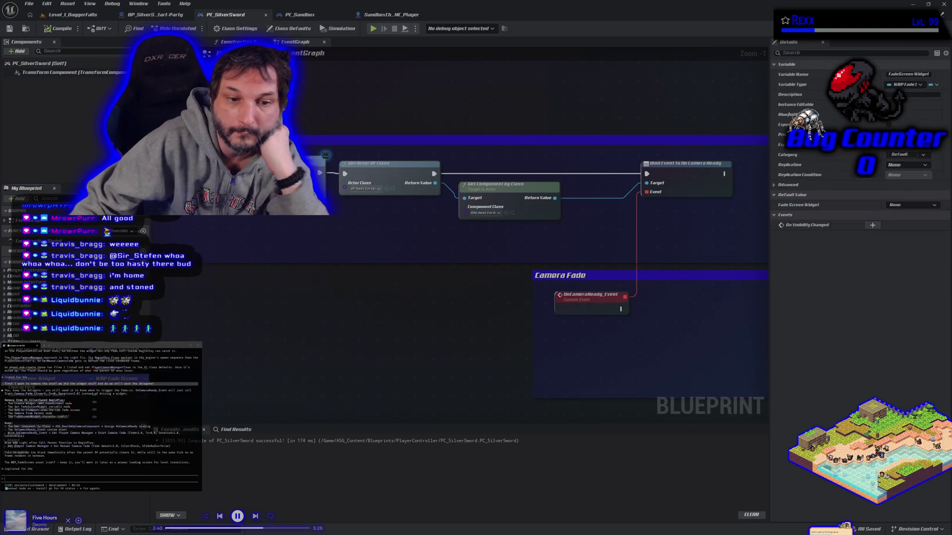
click(60, 28)
Save PC_SilverSword, then attempt deleting WBP_FadeScreen again and cancel it
click(10, 28)
click(72, 14)
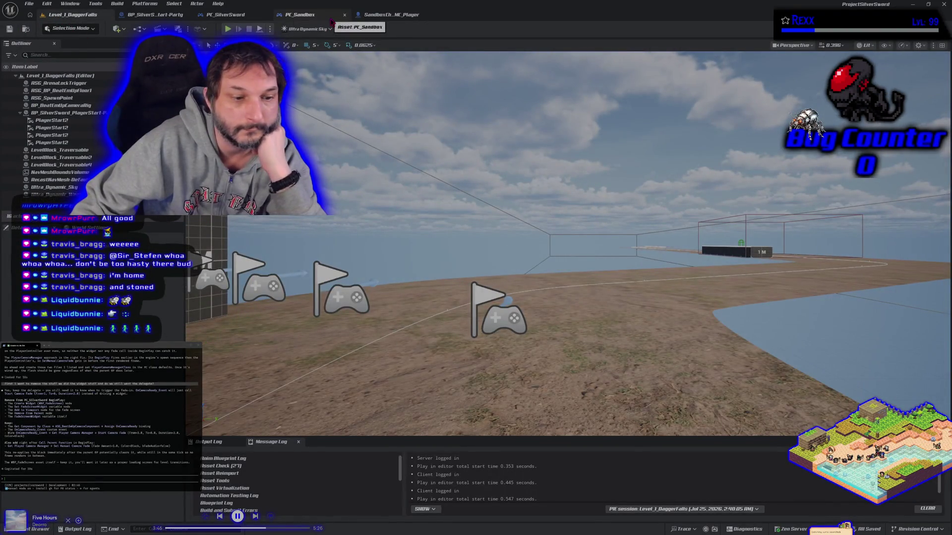
click(382, 14)
click(342, 13)
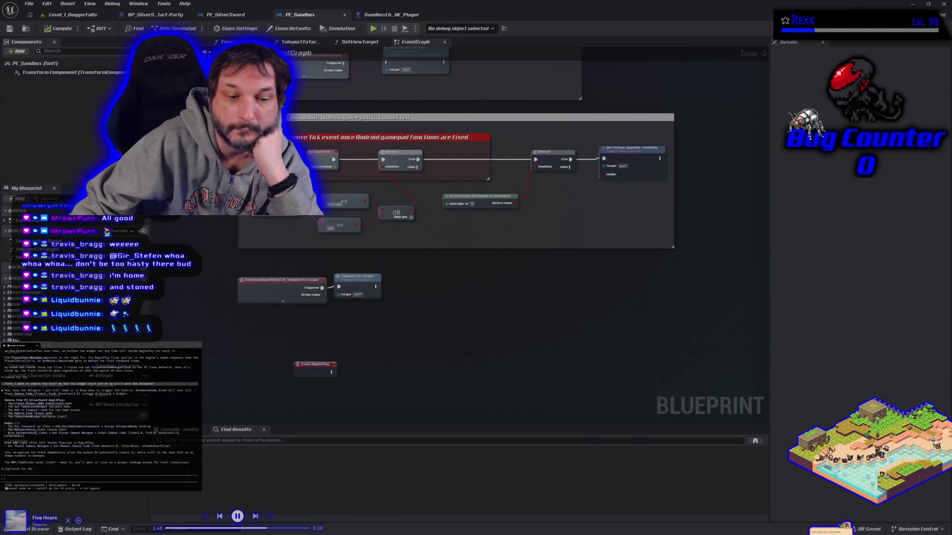
key(ctrl+space)
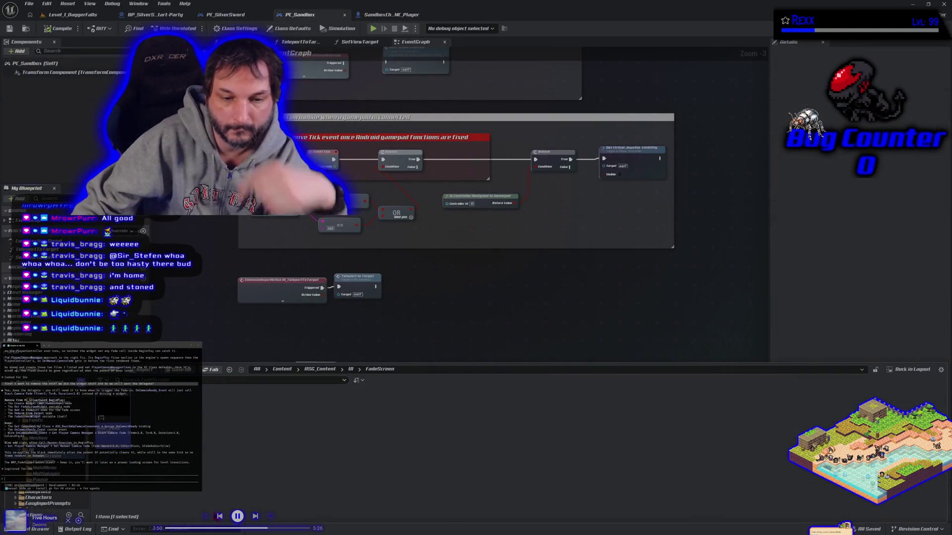
key(Delete)
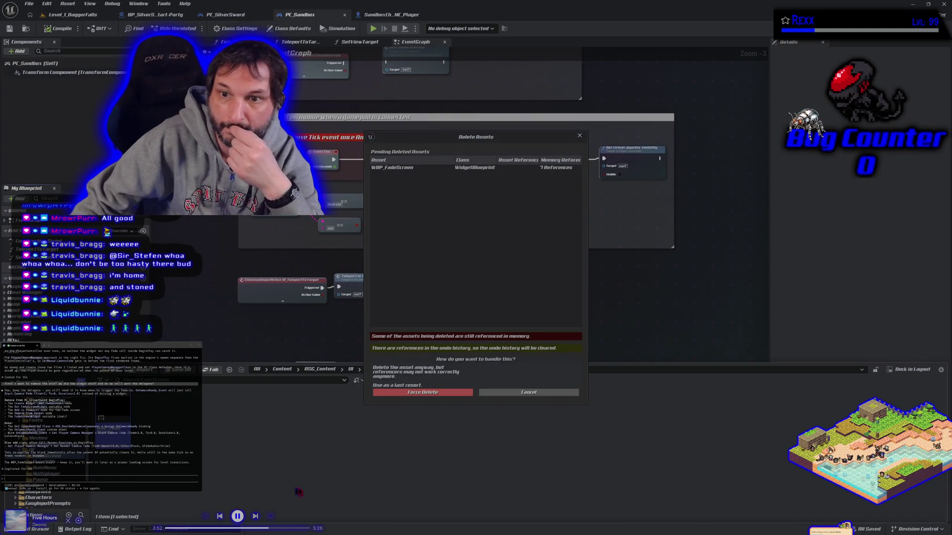
click(499, 394)
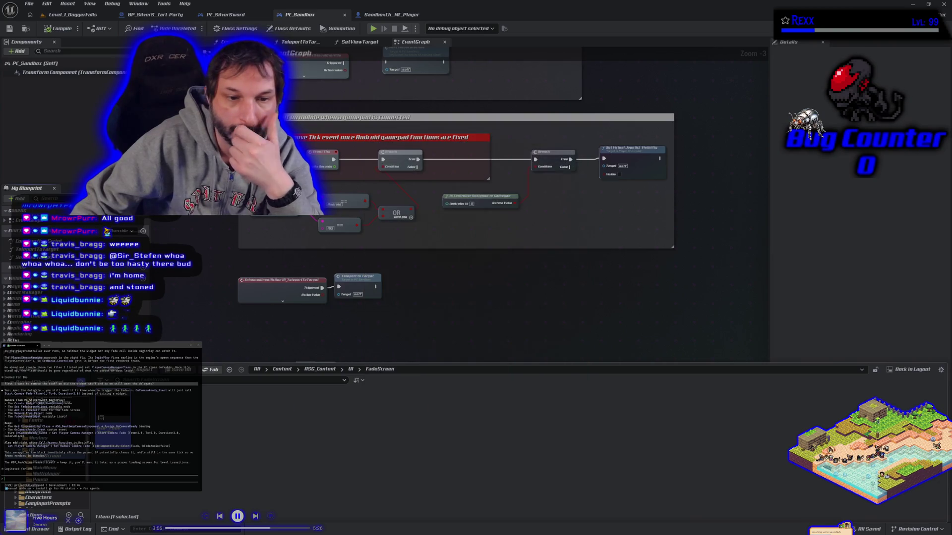
Fix up redirectors across the top-level Content folder and close the report
click(47, 408)
right_click(50, 415)
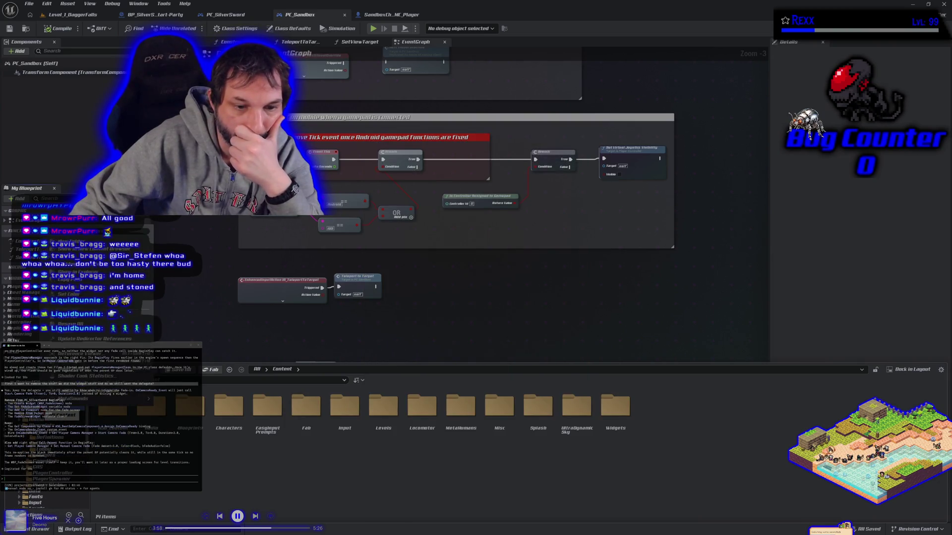
click(94, 338)
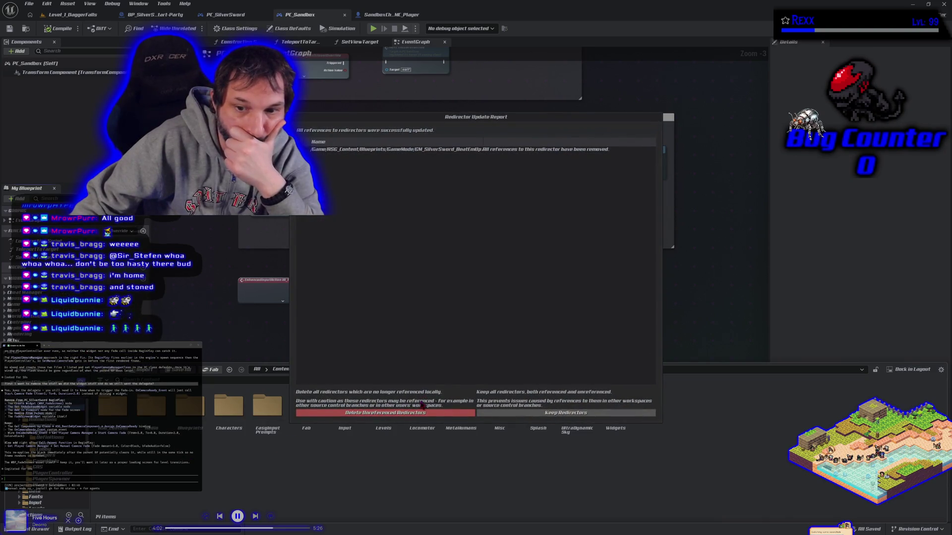
click(414, 413)
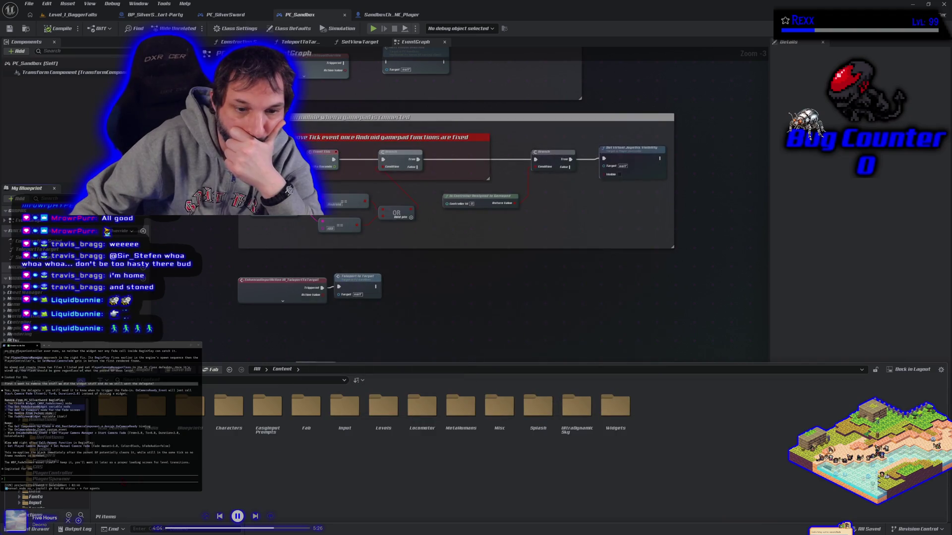
Force-delete the WBP_FadeScreen asset from the FadeScreen folder despite its remaining references
key(alt+Left)
right_click(121, 438)
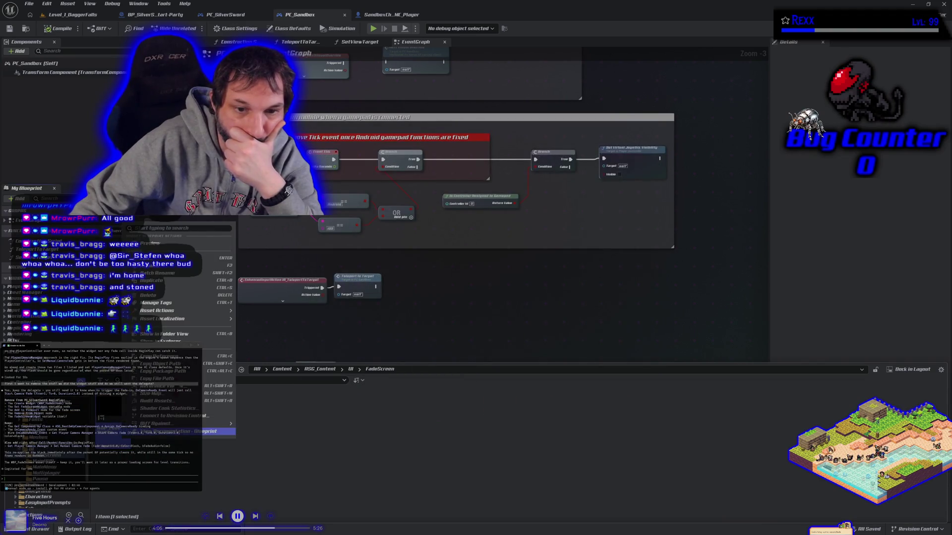
click(162, 296)
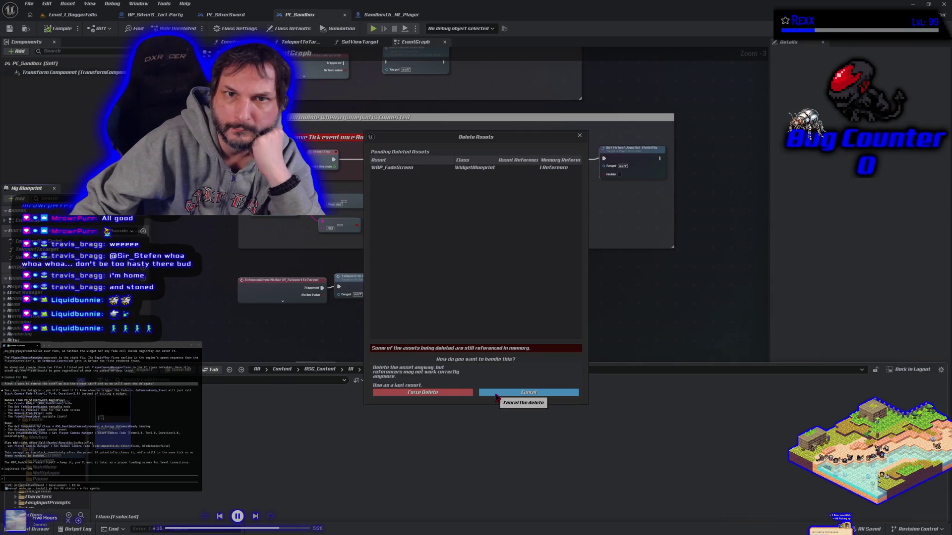
click(446, 393)
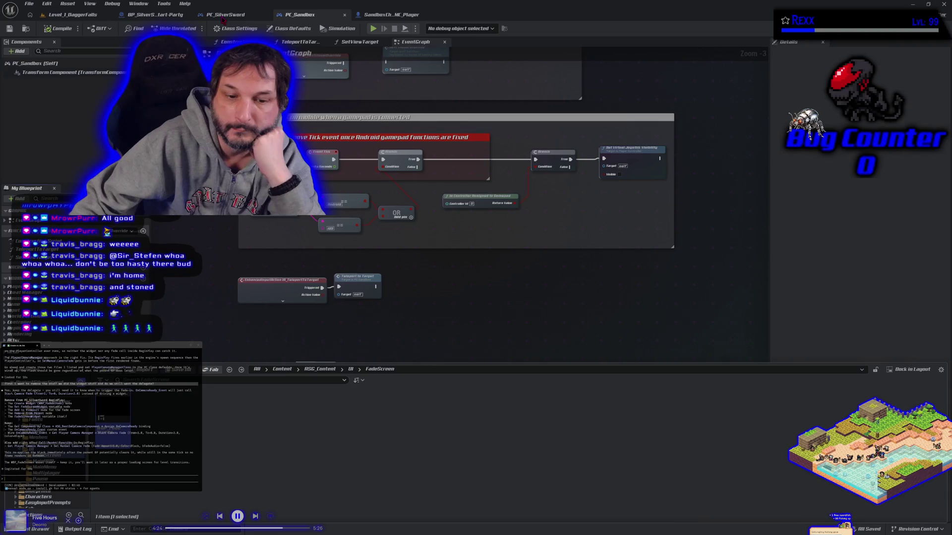
click(222, 18)
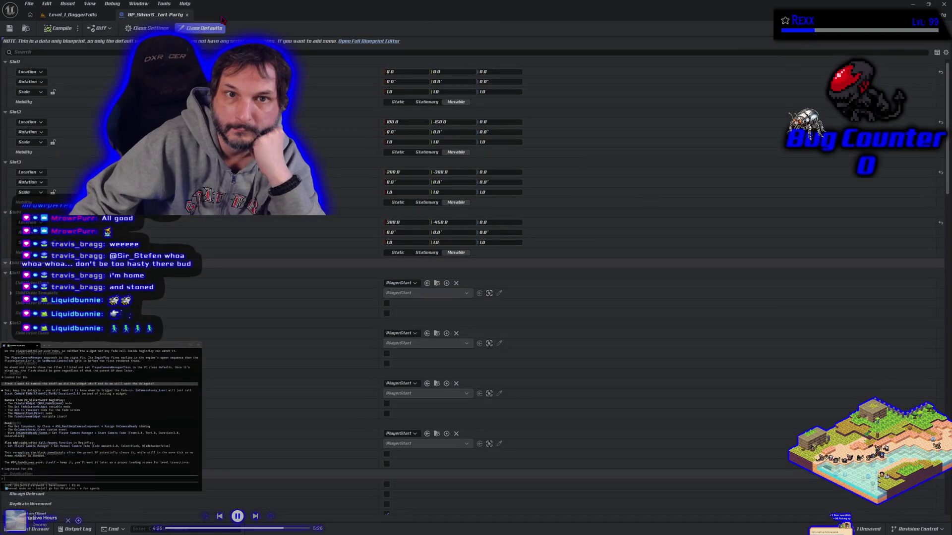
Open PC_SilverSword from Blueprints > PlayerController and compile and save it
key(ctrl+space)
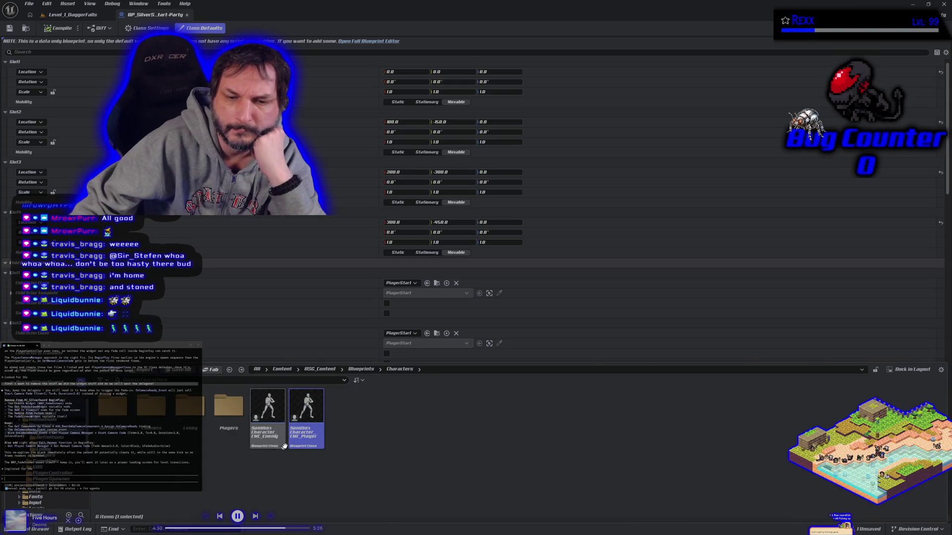
mouse_move(306, 402)
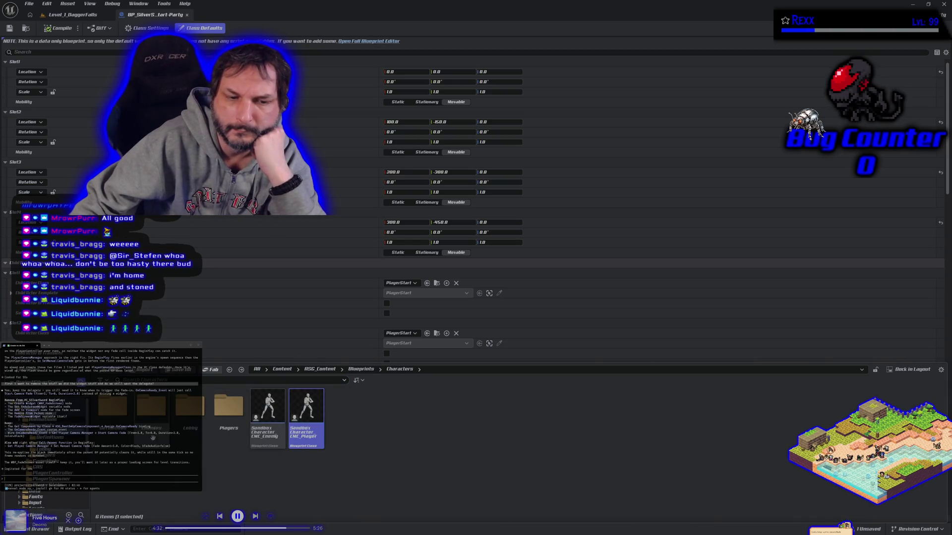
key(alt+Left)
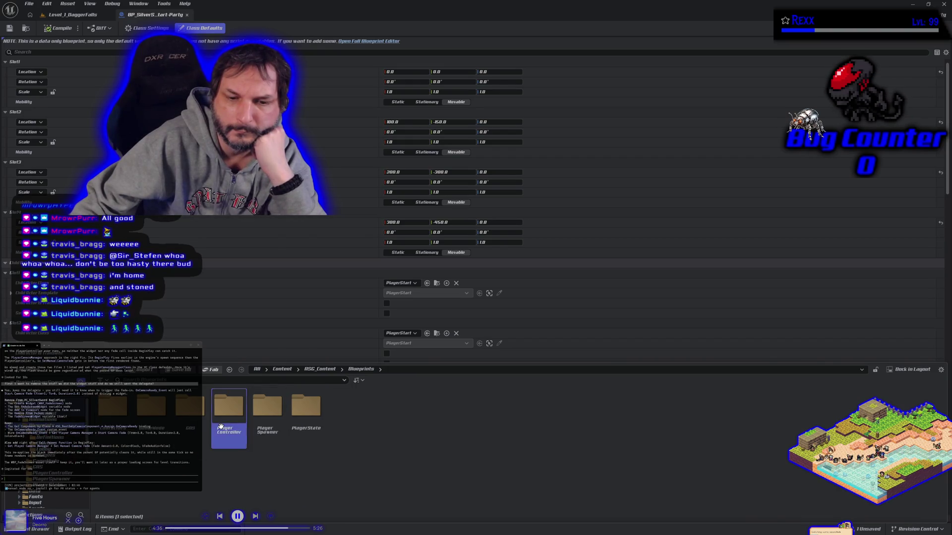
double_click(228, 409)
double_click(189, 416)
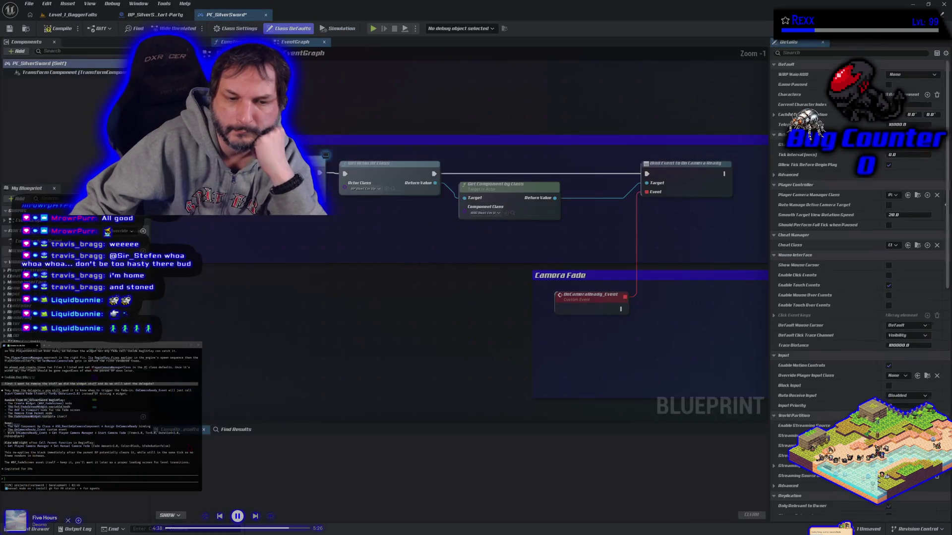
key(F7)
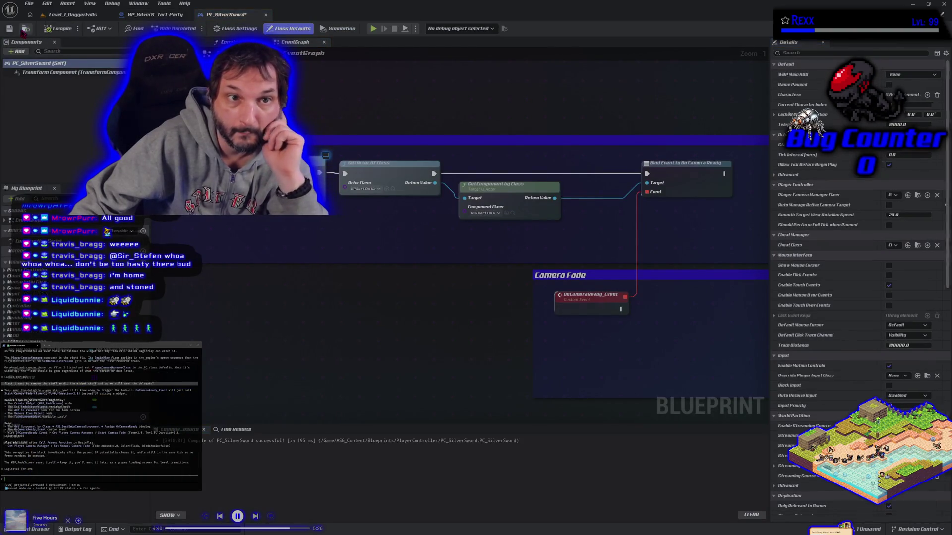
Bring the Camera Fade comment into view and open the add-node menu there
scroll(276, 238, down, 1)
scroll(276, 238, down, 1)
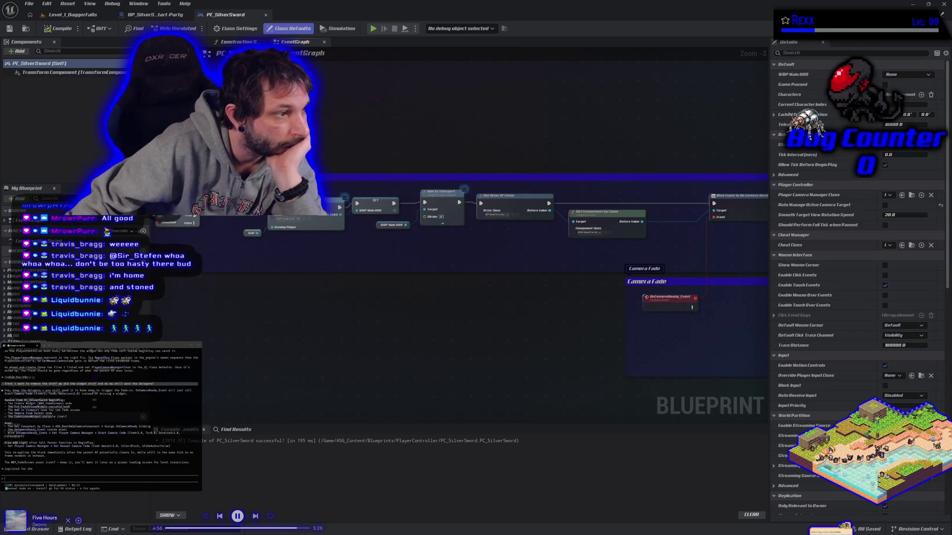
mouse_move(600, 272)
mouse_down()
mouse_move(569, 262)
mouse_move(381, 269)
mouse_up()
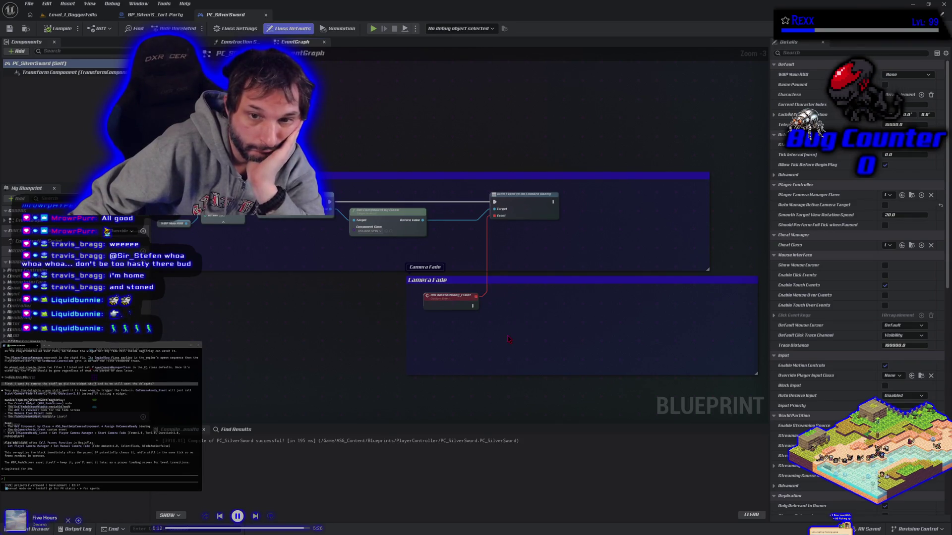
mouse_move(509, 340)
mouse_down()
mouse_move(387, 310)
mouse_move(781, 337)
mouse_up()
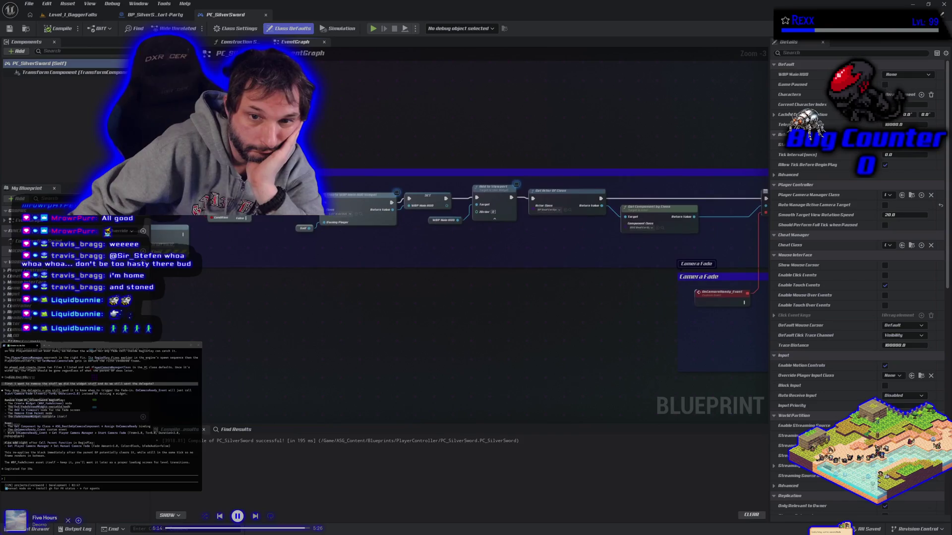
mouse_move(397, 238)
mouse_down()
mouse_move(766, 260)
mouse_move(415, 263)
mouse_up()
right_click(389, 268)
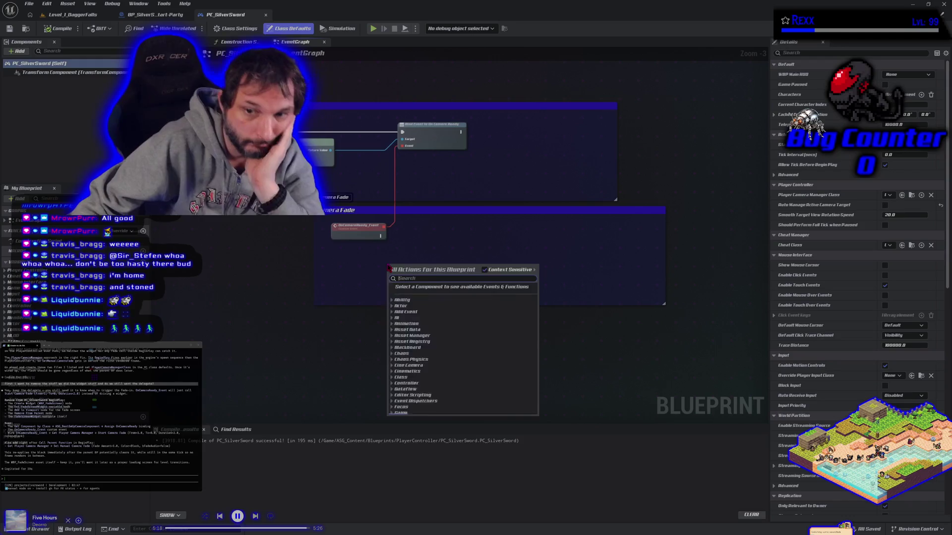
Add a Get Player Camera Manager node under the OnCameraReady event
text(get player)
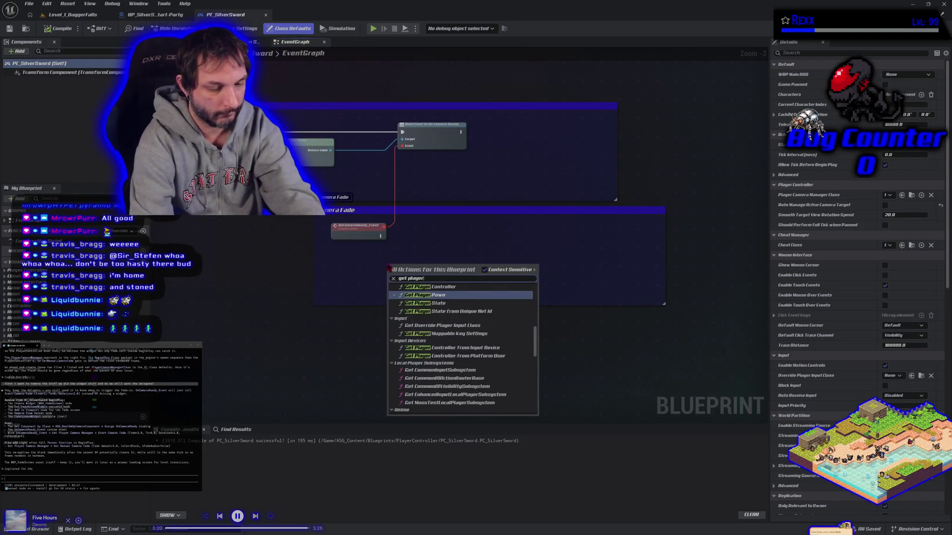
text( camera)
key(Return)
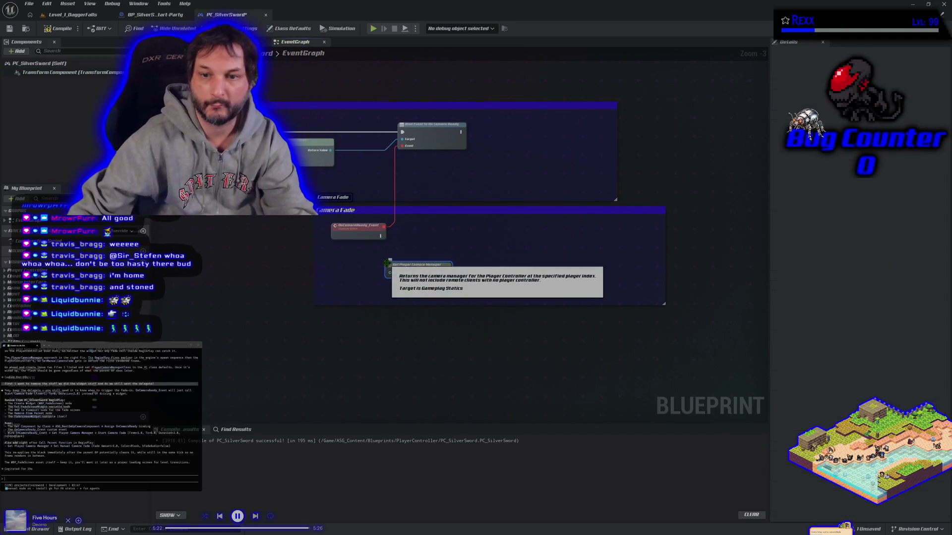
right_click(384, 264)
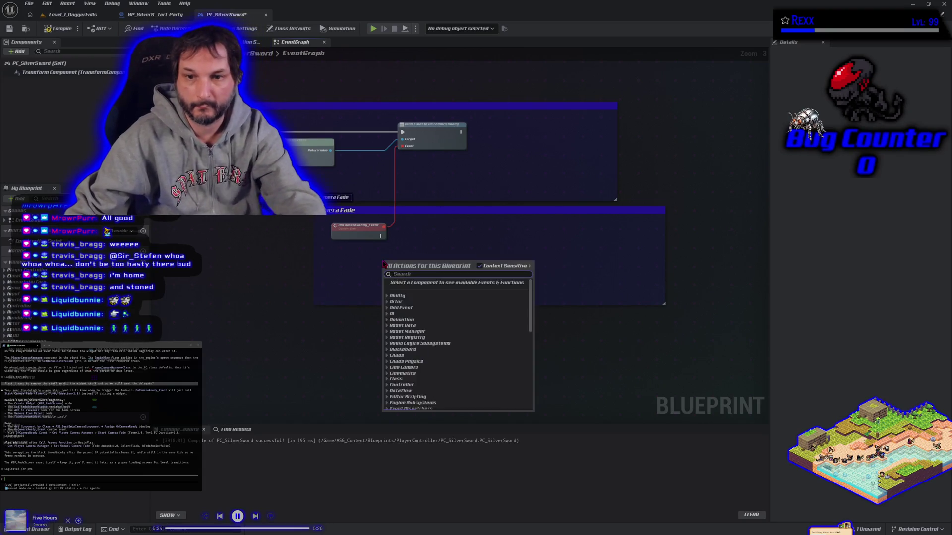
text(get)
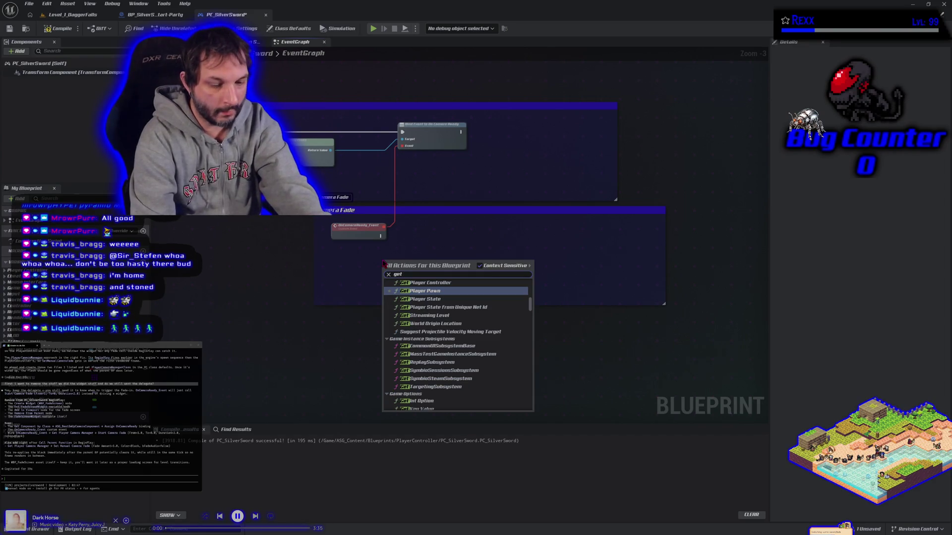
text( player camera)
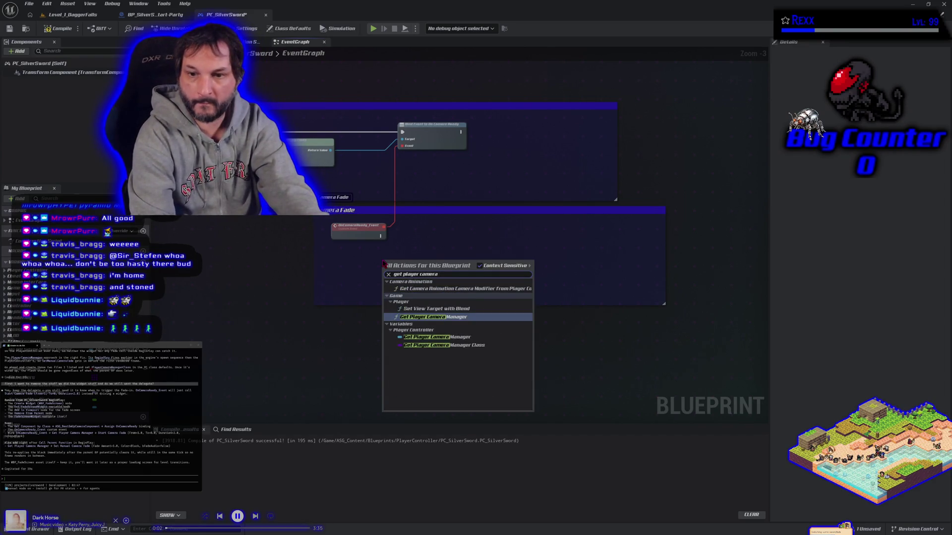
click(441, 338)
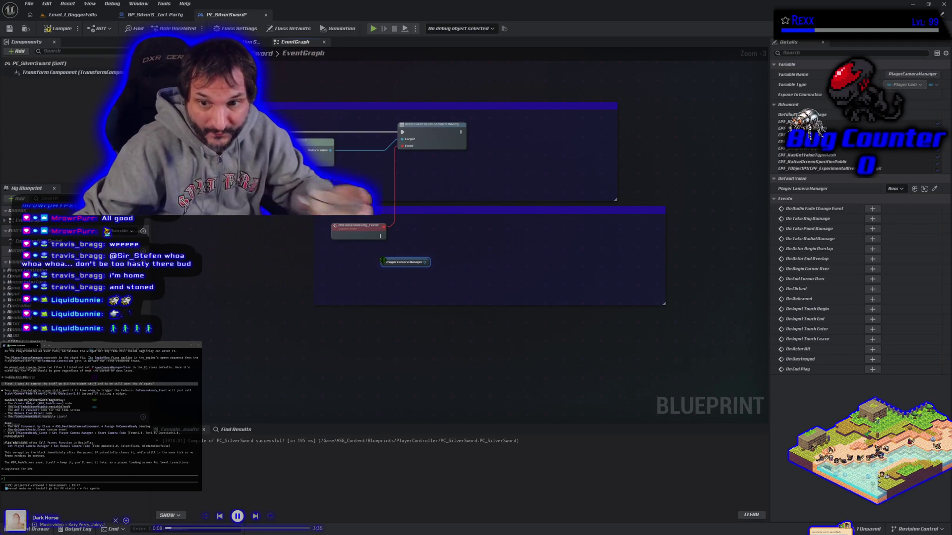
mouse_move(408, 265)
mouse_down()
mouse_move(359, 264)
mouse_move(359, 257)
mouse_move(417, 254)
mouse_up()
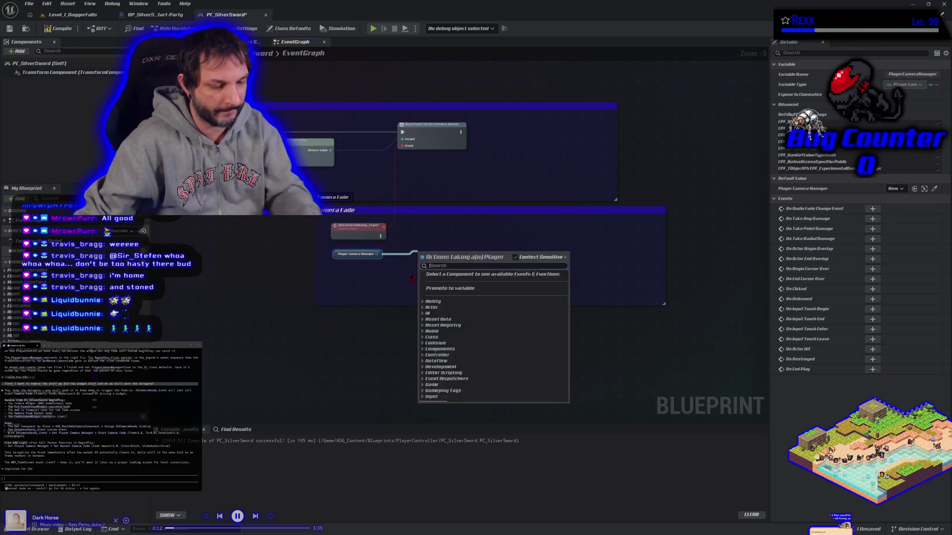
Create a Start Camera Fade node wired from the Player Camera Manager
text(fade)
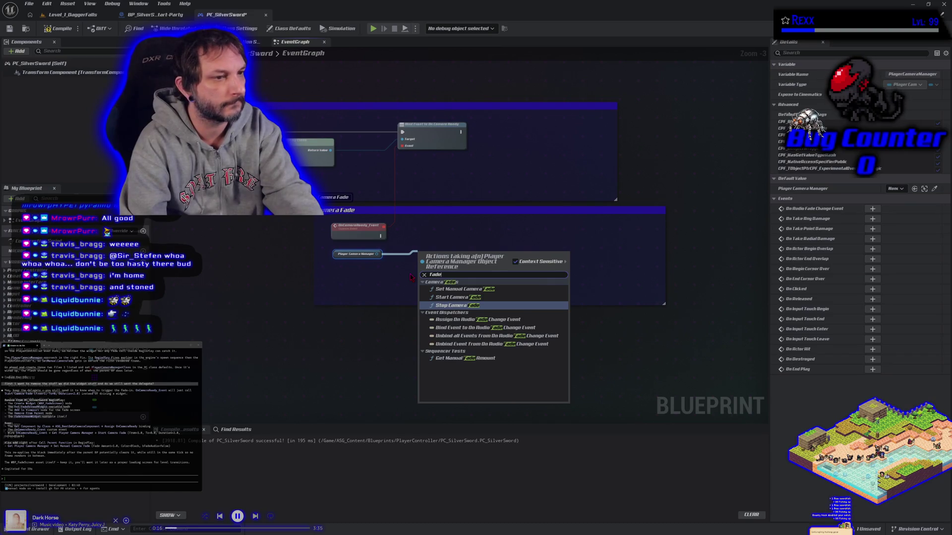
key(Up)
key(Return)
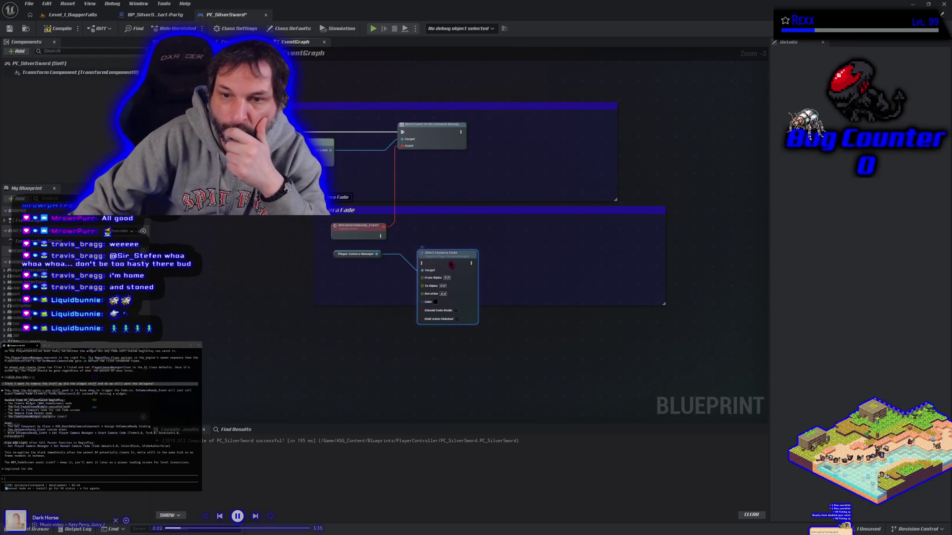
Position the Start Camera Fade node inside the Camera Fade comment
mouse_move(445, 257)
mouse_down()
mouse_move(472, 231)
mouse_move(462, 234)
mouse_up()
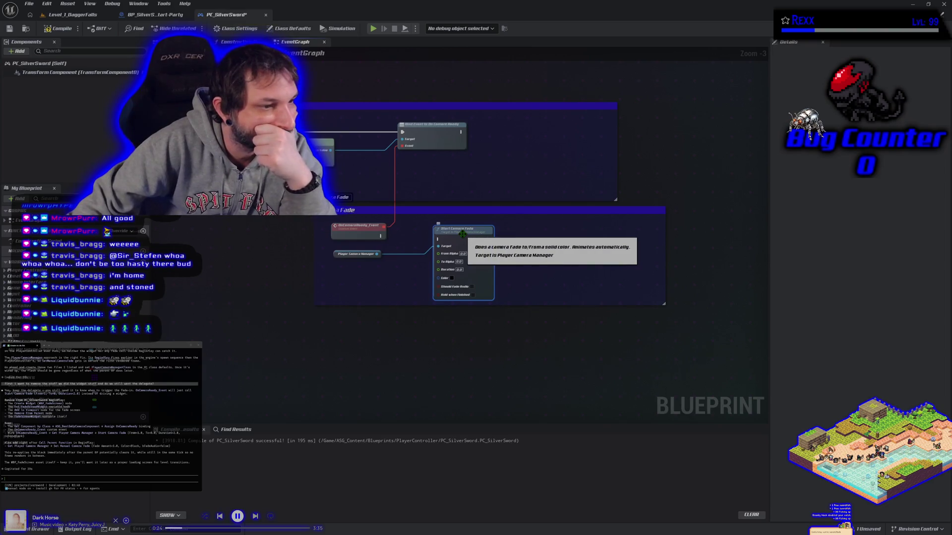
scroll(411, 256, up, 3)
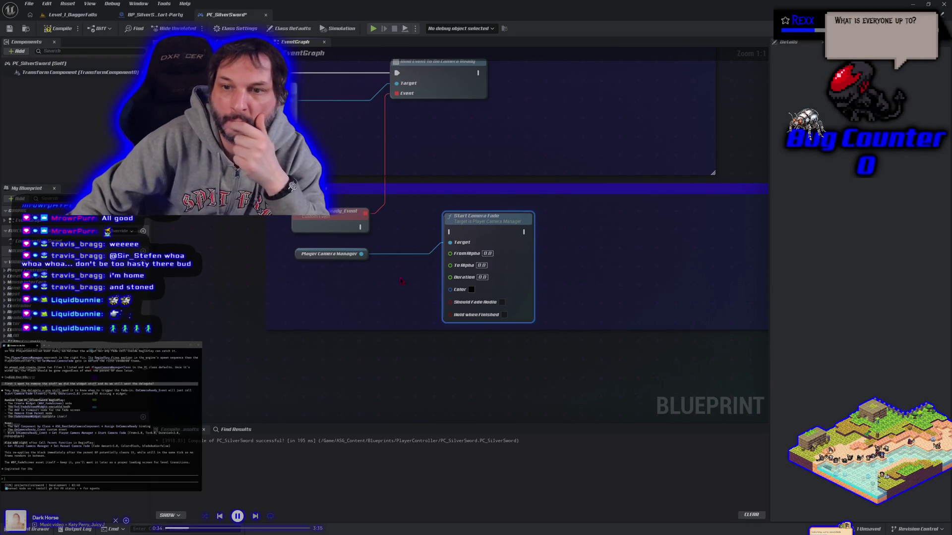
drag(368, 281, 386, 278)
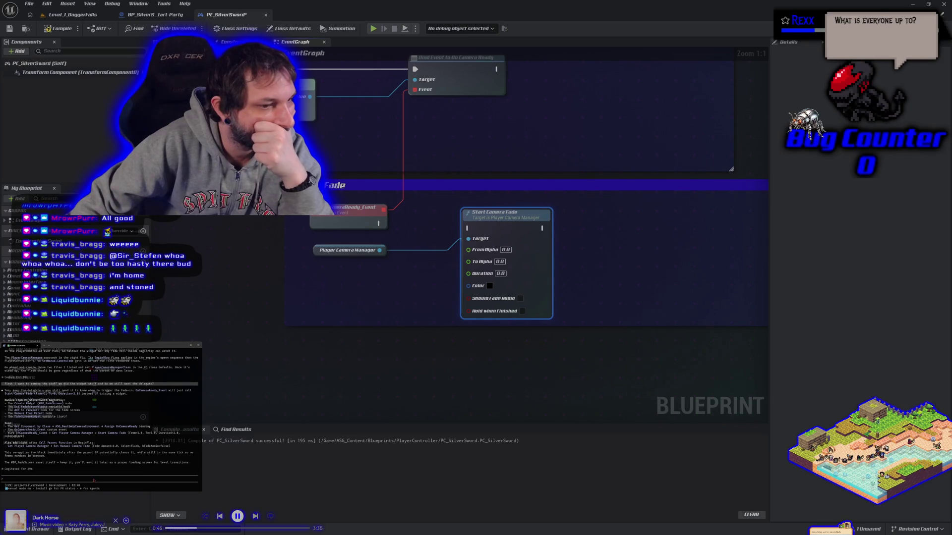
Tell the assistant the fadescreen widget is deleted and ask it to write the C++
text(i alrea)
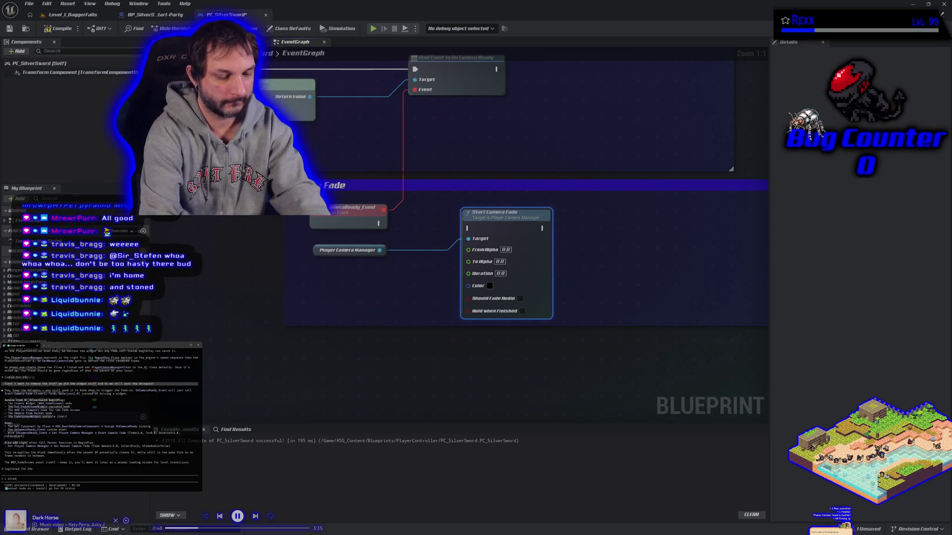
text(dy deleted the f)
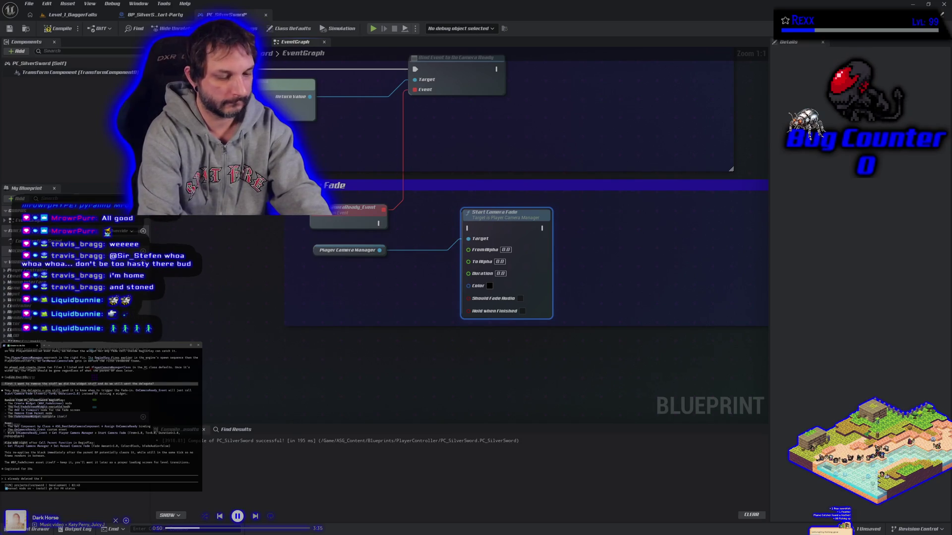
text(adescreen widget.)
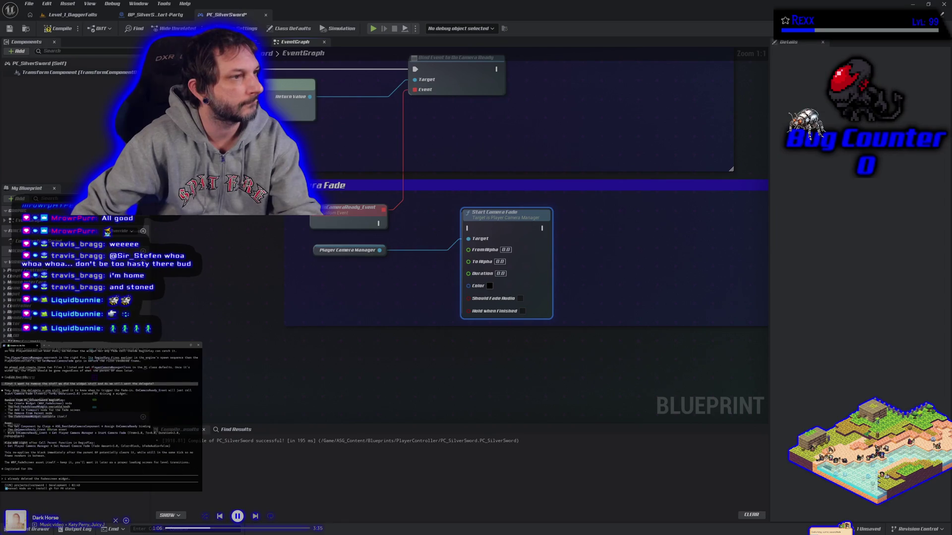
text( w)
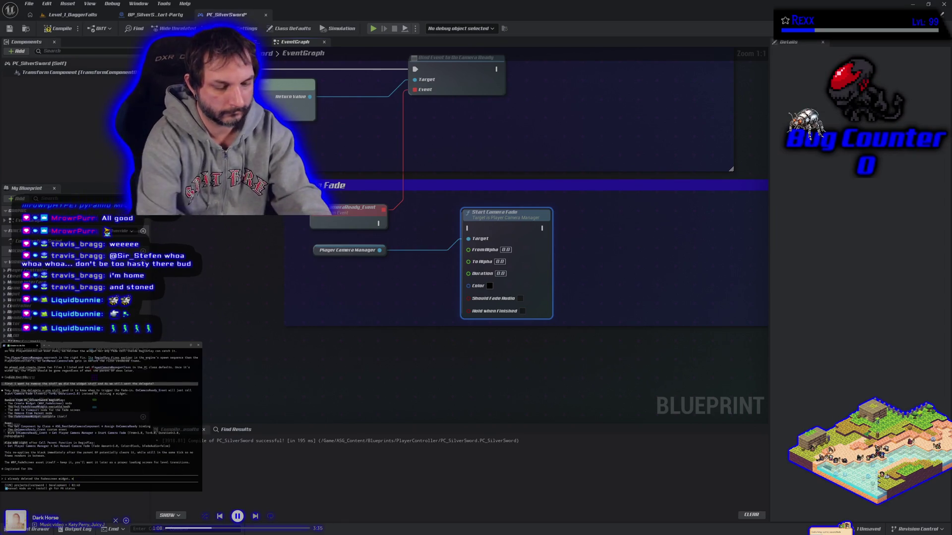
text(rite up the c++)
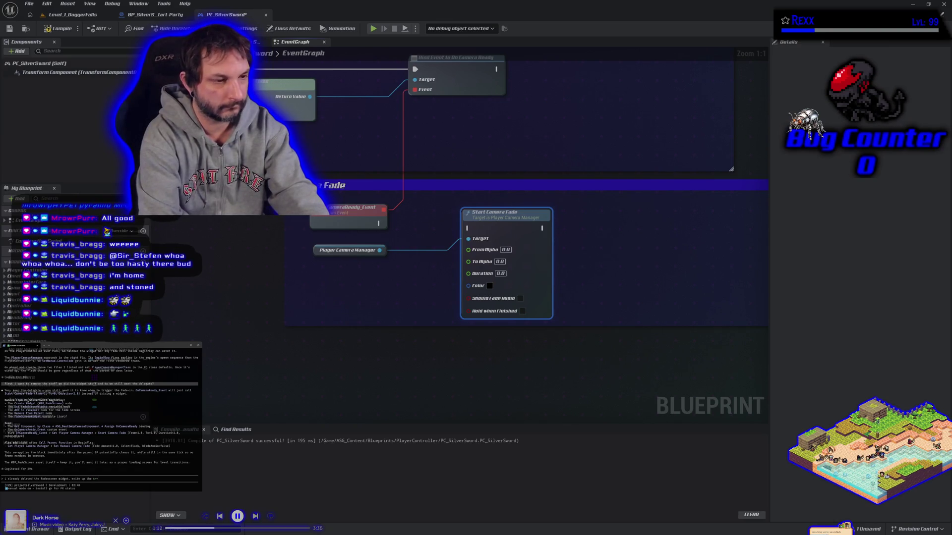
key(Return)
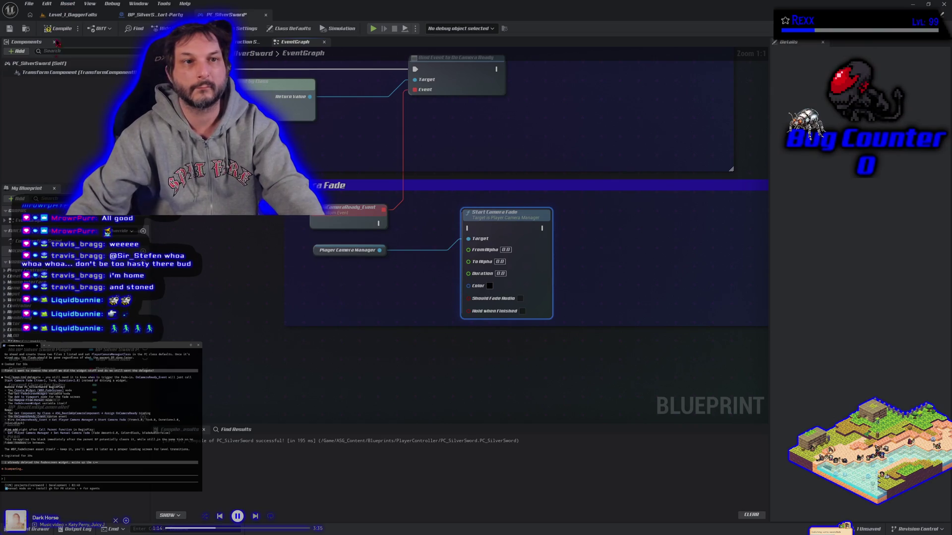
Close the Unreal editor
click(35, 5)
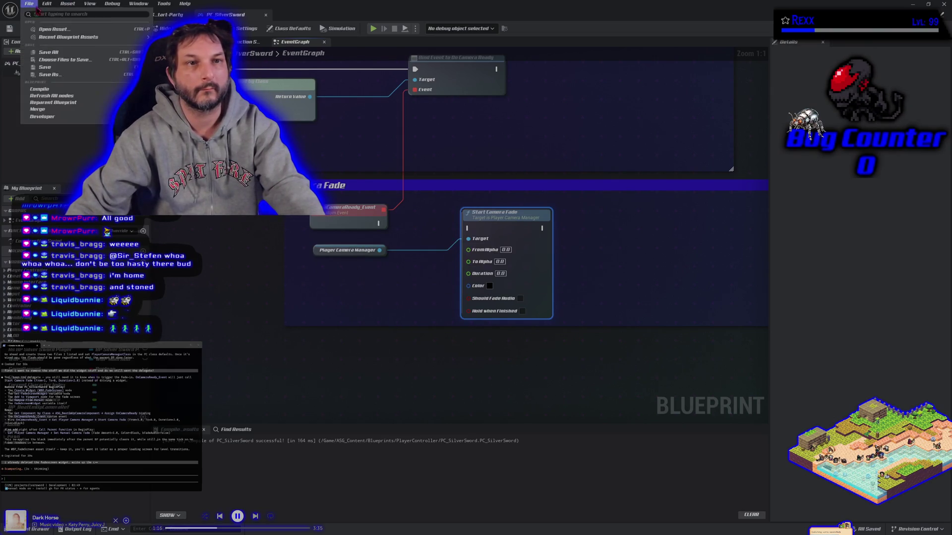
key(Escape)
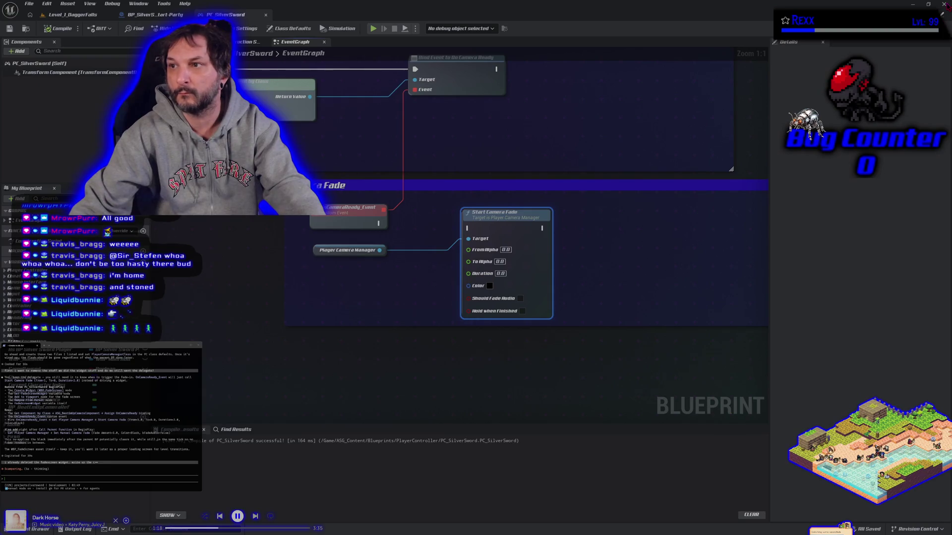
click(945, 4)
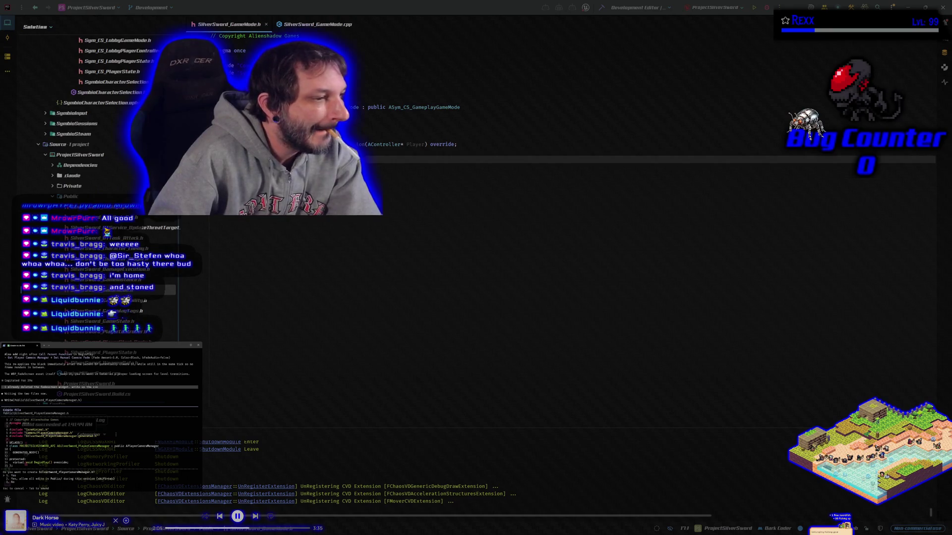
Approve the SilverSword_PlayerCameraManager files, request the OnCameraReady event setup, and rebuild the project successfully
key(Return)
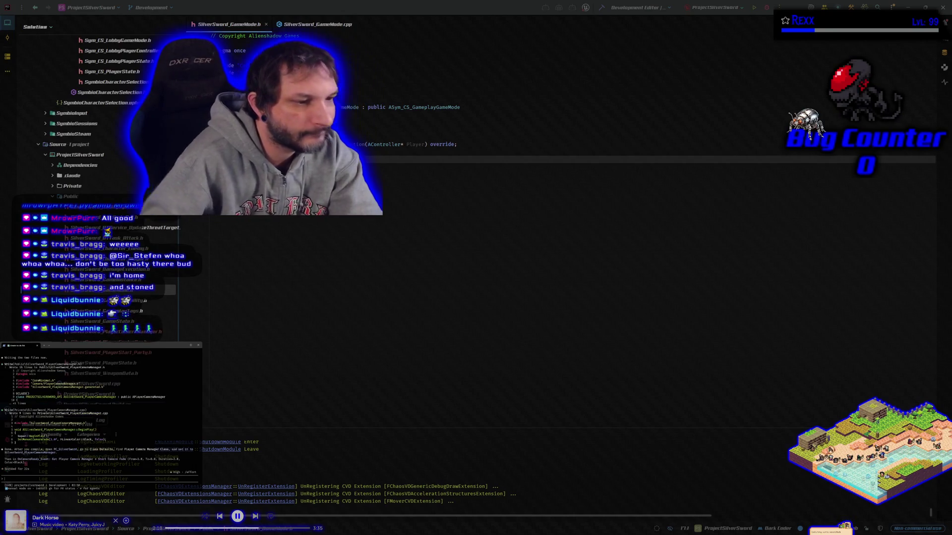
text(now in the blueprint set up the oncameraready event)
click(601, 7)
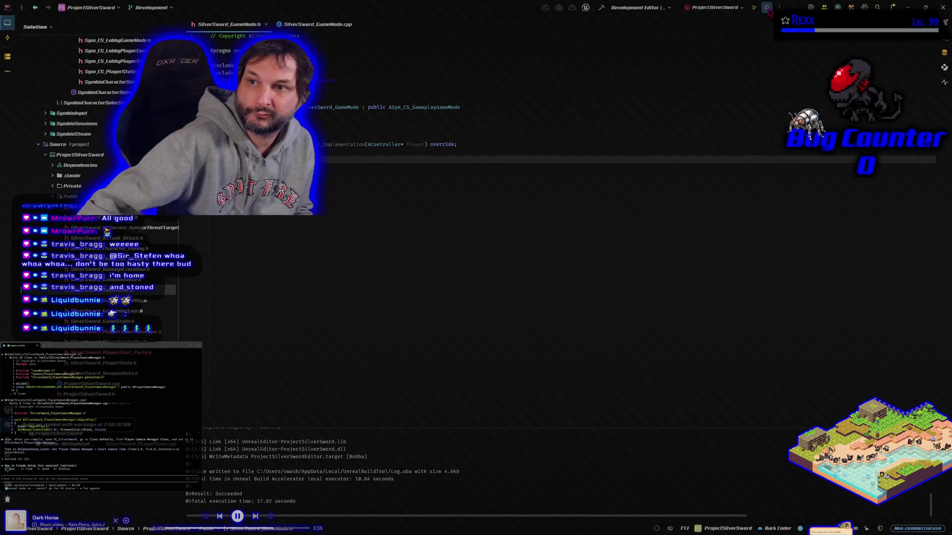
key(ctrl+shift+b)
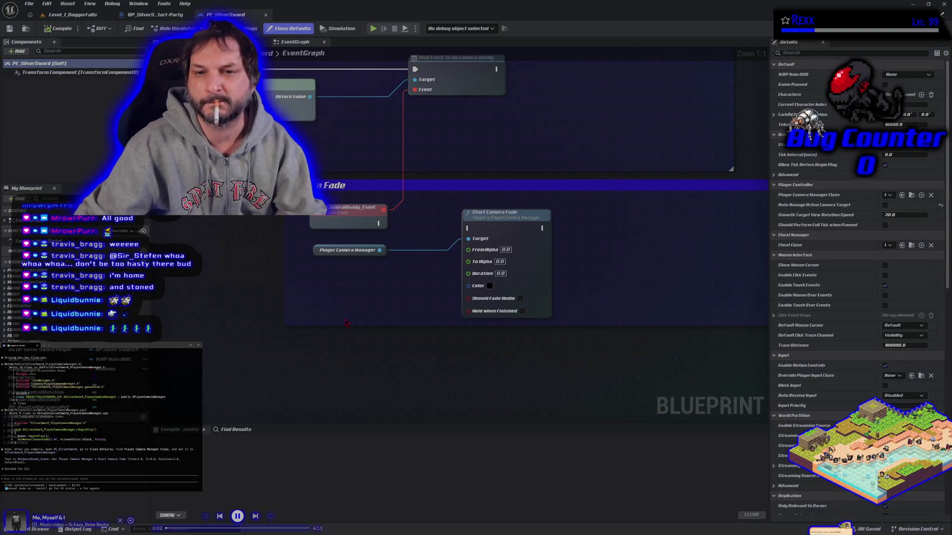
In PC_SilverSword's Class Defaults, choose SilverSword_PlayerCameraManager as the Player Camera Manager Class
drag(346, 313, 356, 333)
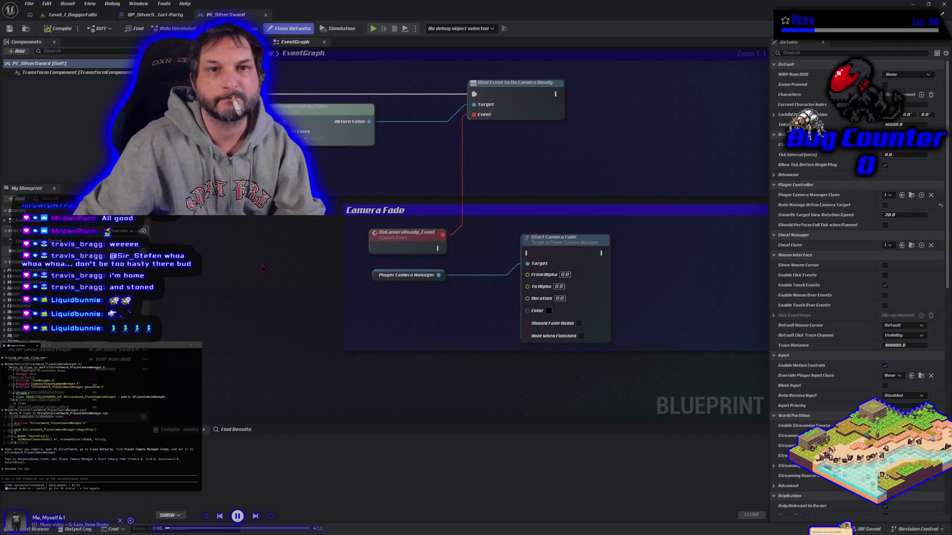
click(233, 29)
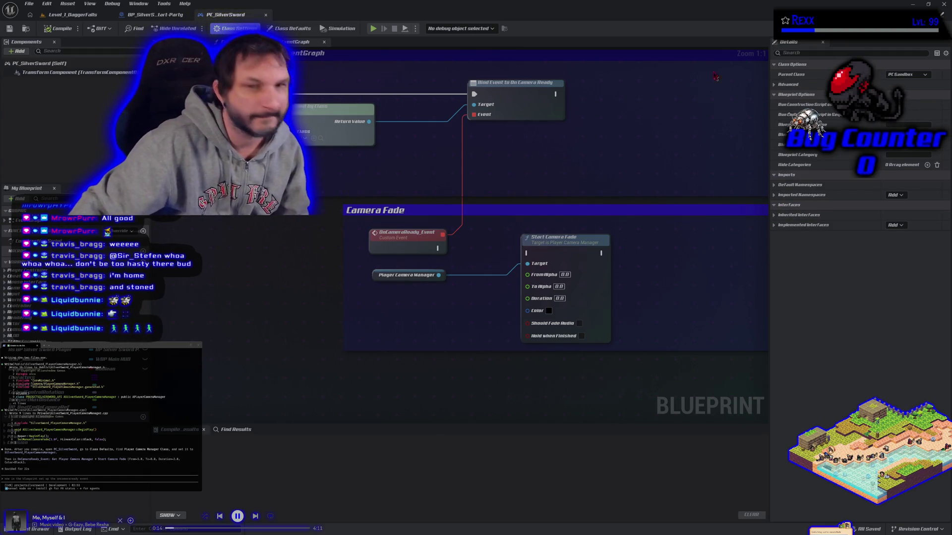
click(300, 31)
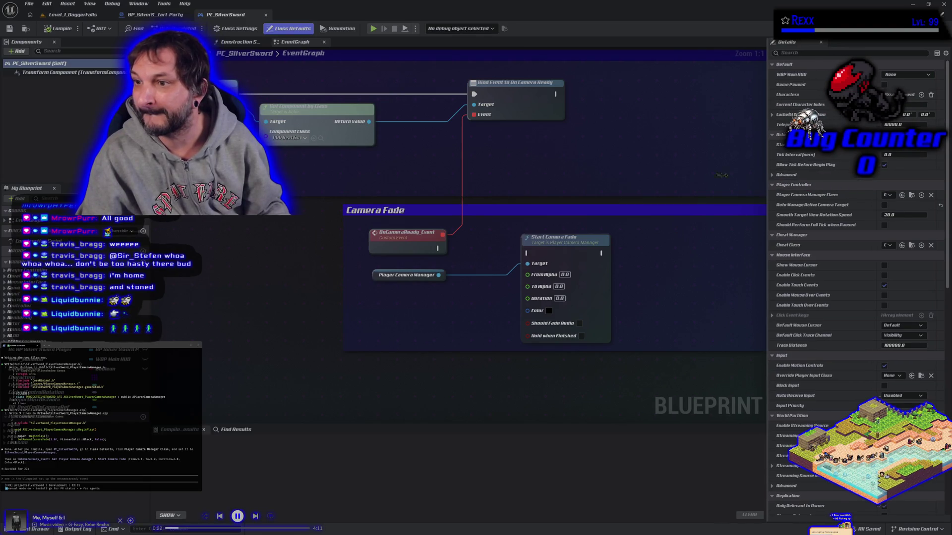
drag(770, 183, 524, 188)
click(815, 195)
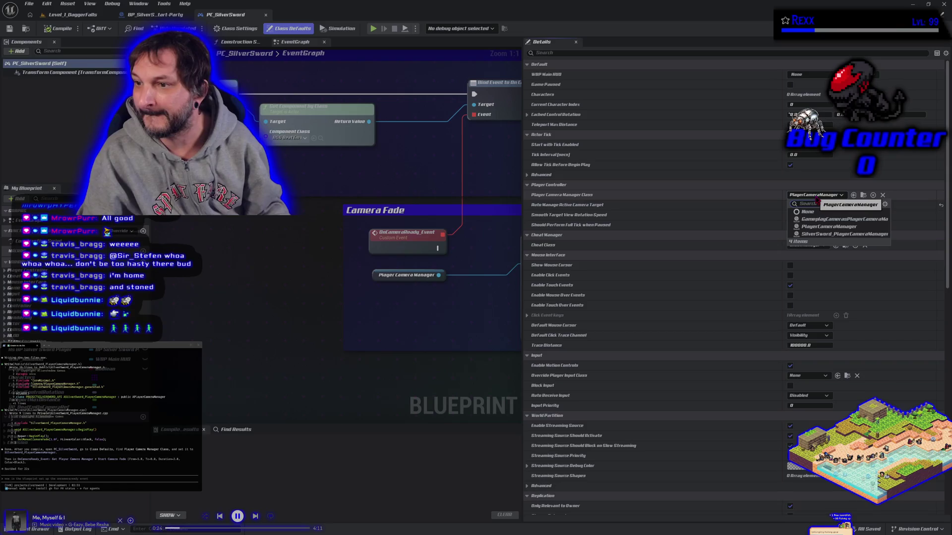
click(843, 234)
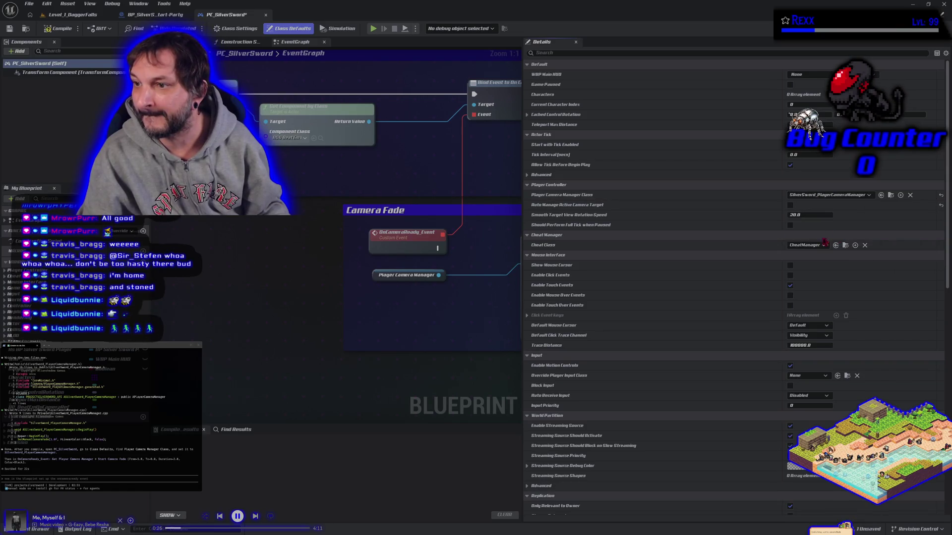
Compile and save PC_SilverSword with the new camera manager class
mouse_move(524, 164)
mouse_down()
mouse_move(772, 165)
mouse_move(739, 165)
mouse_up()
click(58, 28)
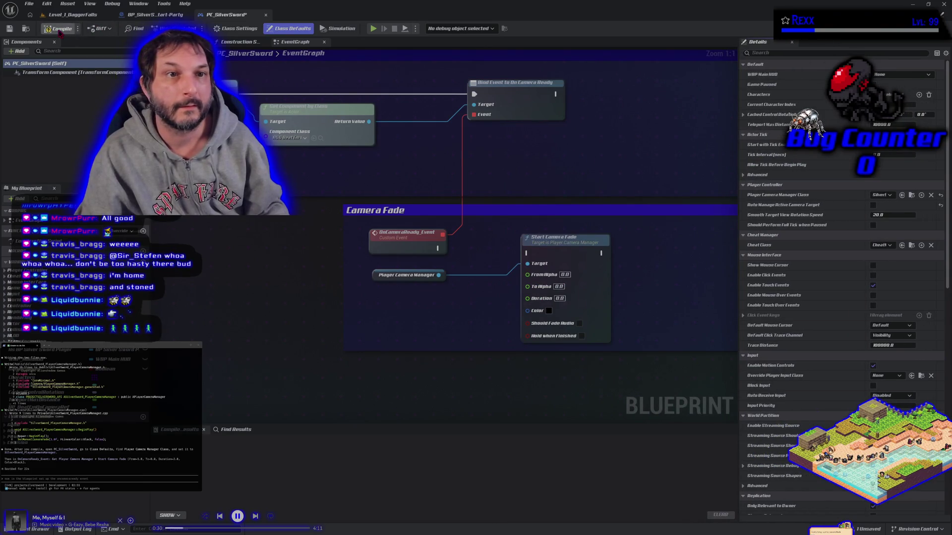
click(29, 3)
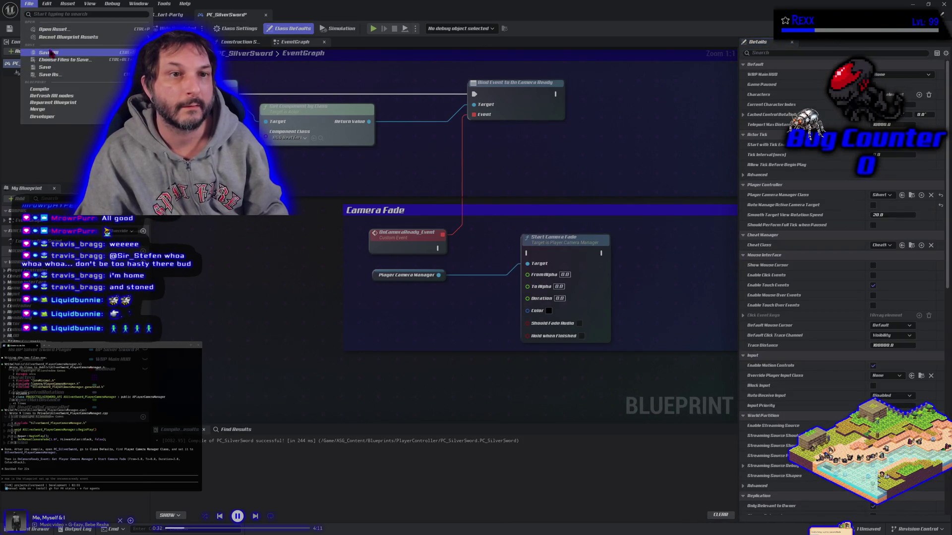
click(48, 53)
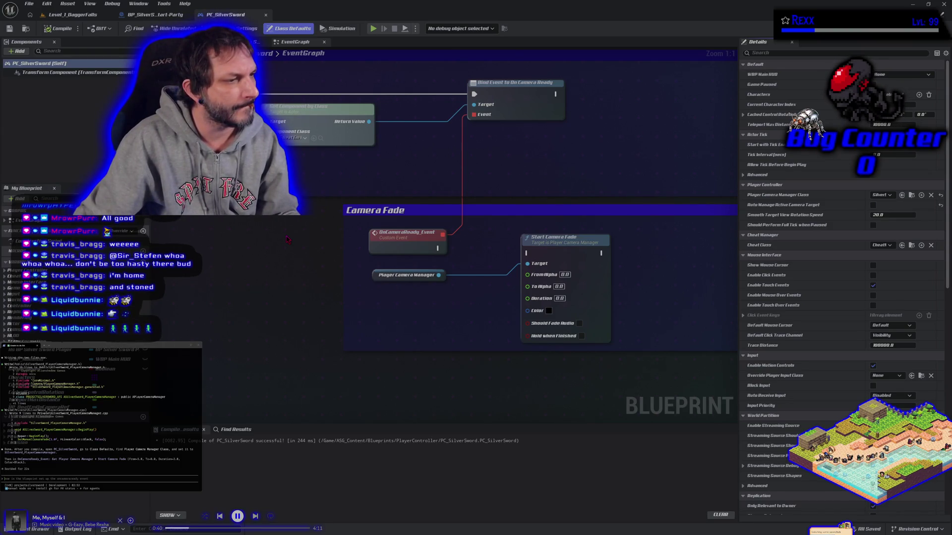
Wire OnCameraReady_Event into Start Camera Fade with From Alpha 1 and Duration 3
mouse_move(438, 247)
mouse_down()
mouse_move(483, 259)
mouse_move(527, 253)
mouse_up()
click(565, 275)
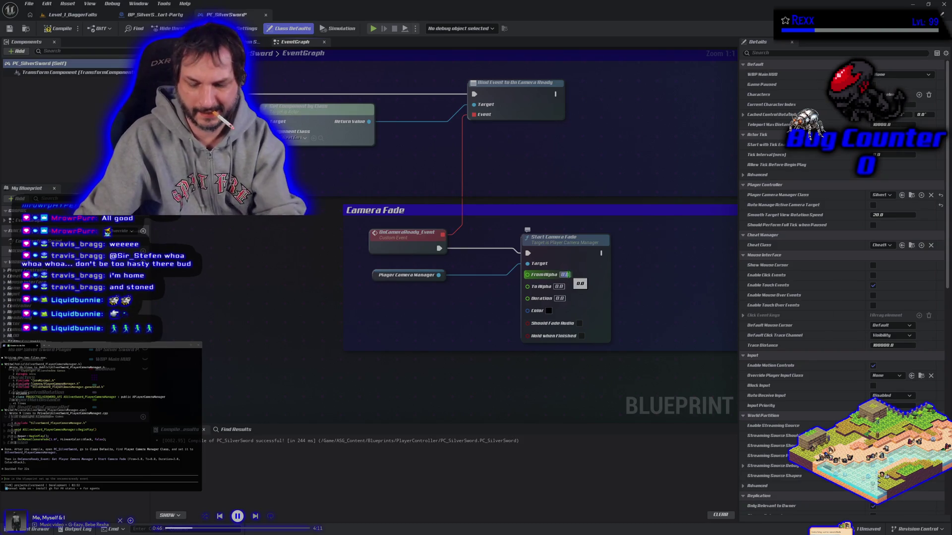
text(1)
key(Return)
click(599, 306)
click(559, 299)
text(3)
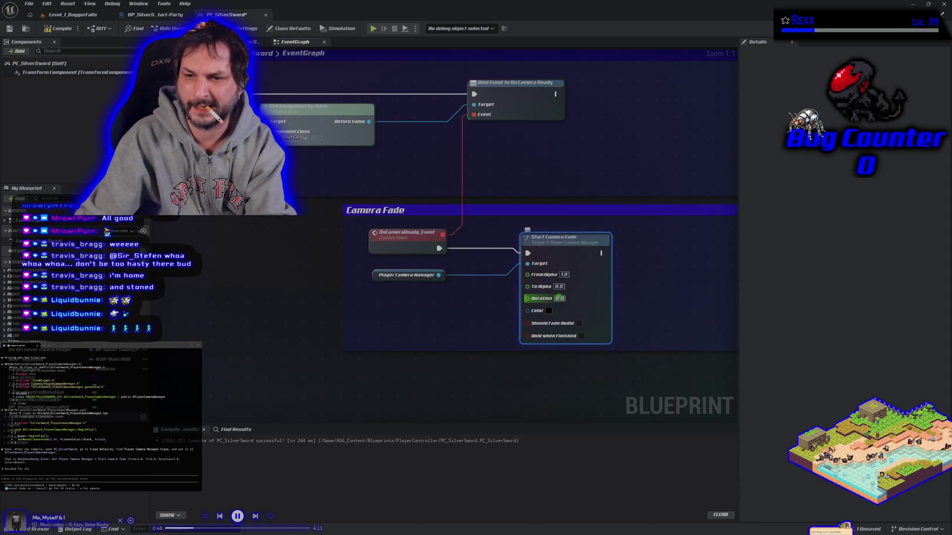
key(Return)
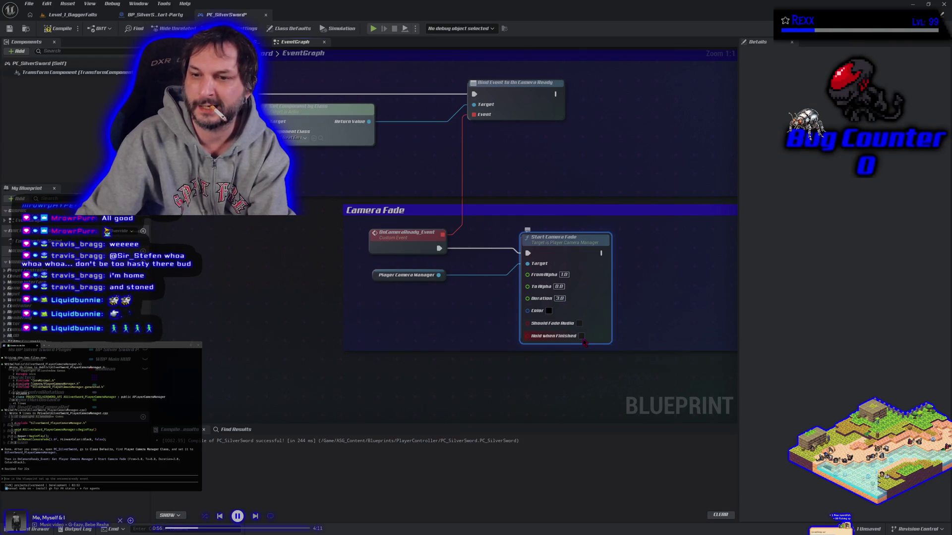
Enable Hold when Finished on the fade and recompile the blueprint
click(582, 336)
click(58, 29)
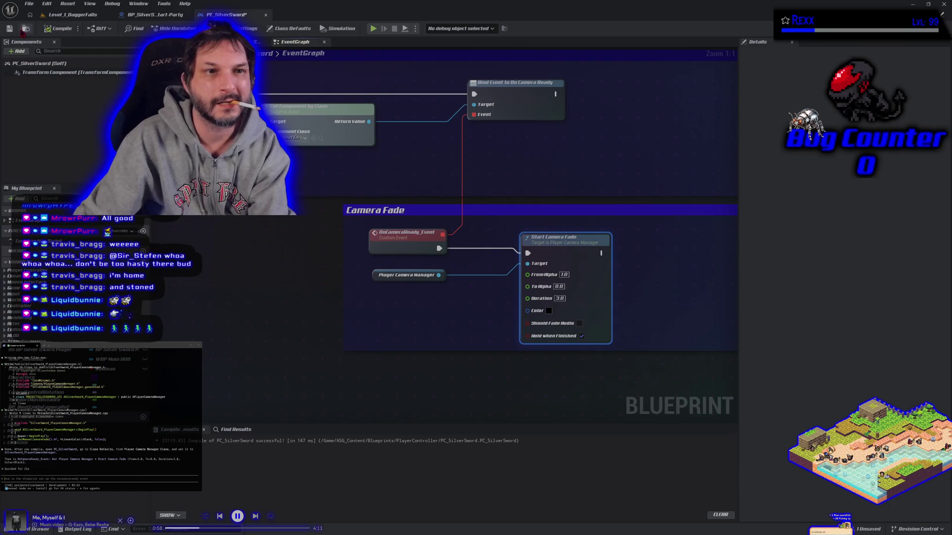
click(73, 15)
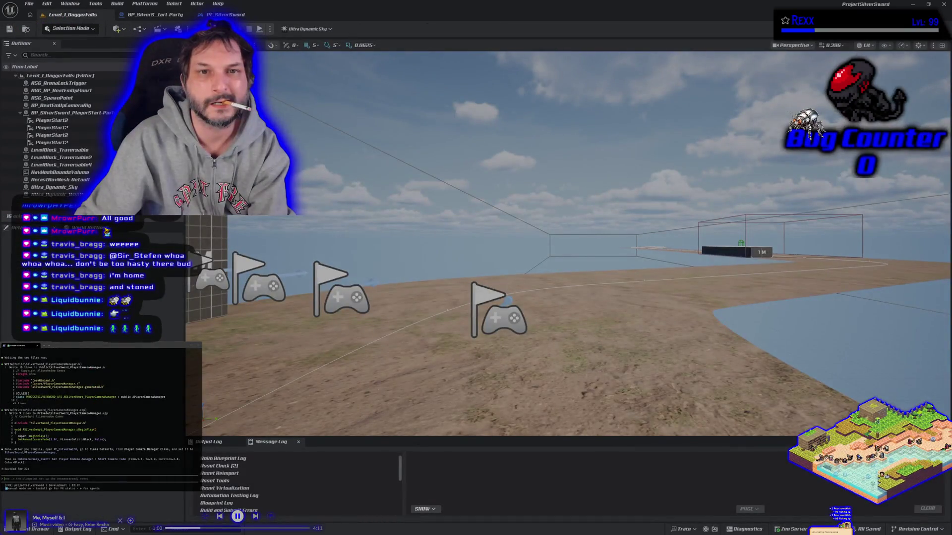
Run a multi-client Play in Editor test, stop it, and report that the screen still flashes
click(259, 29)
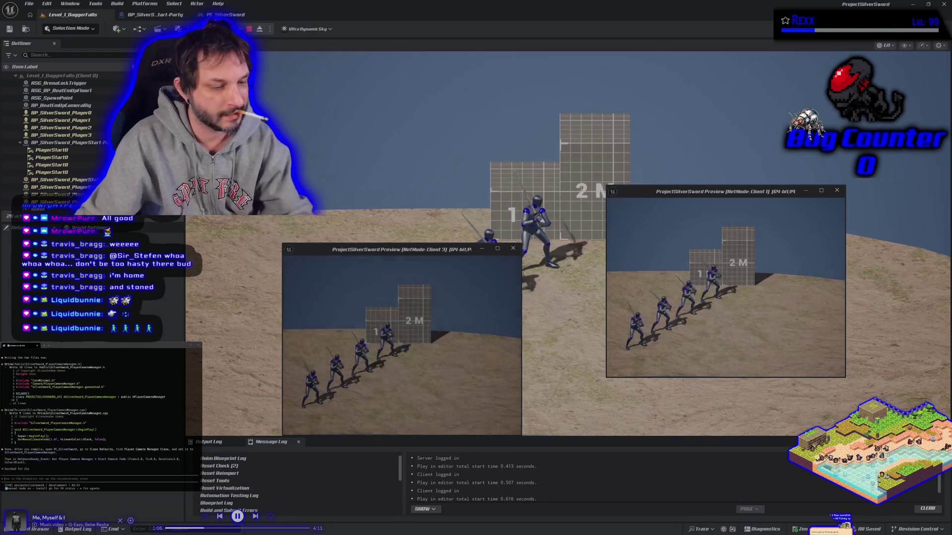
key(Escape)
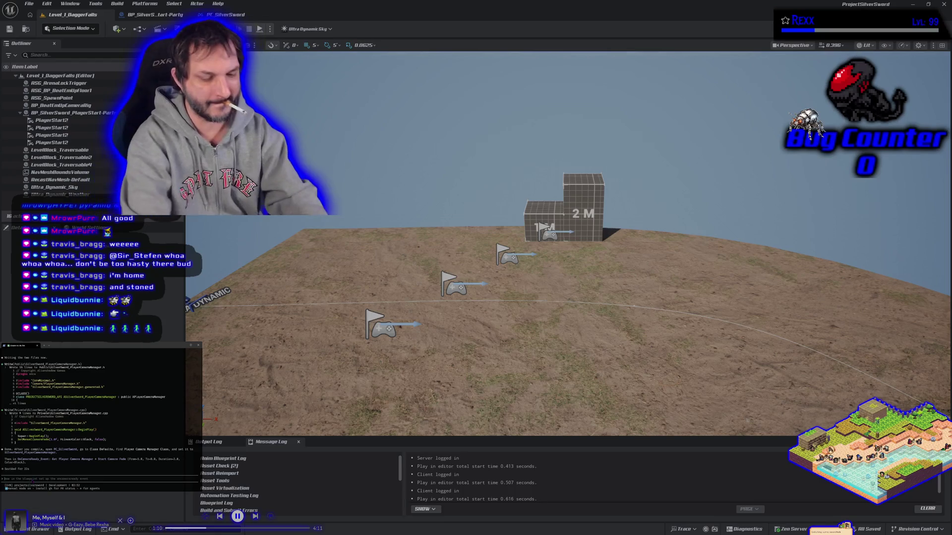
text(its still flashing)
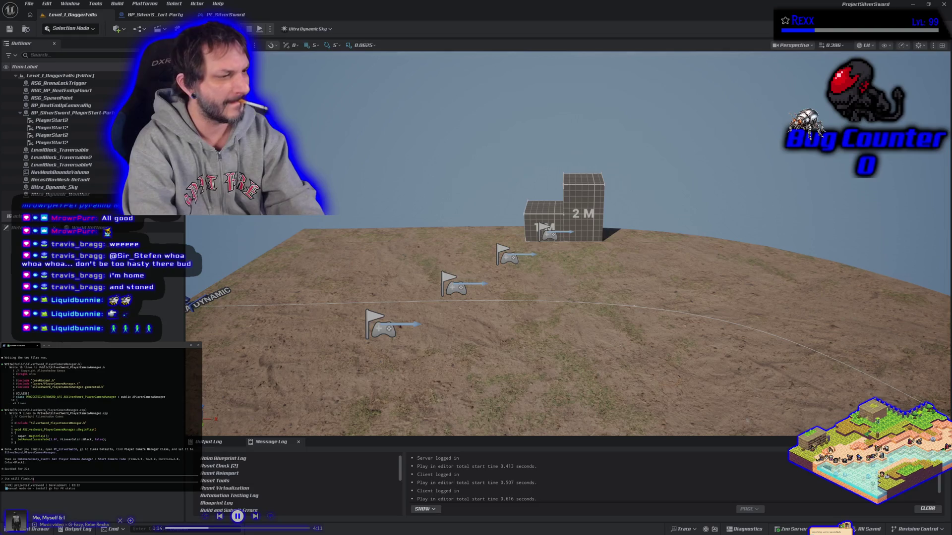
key(Return)
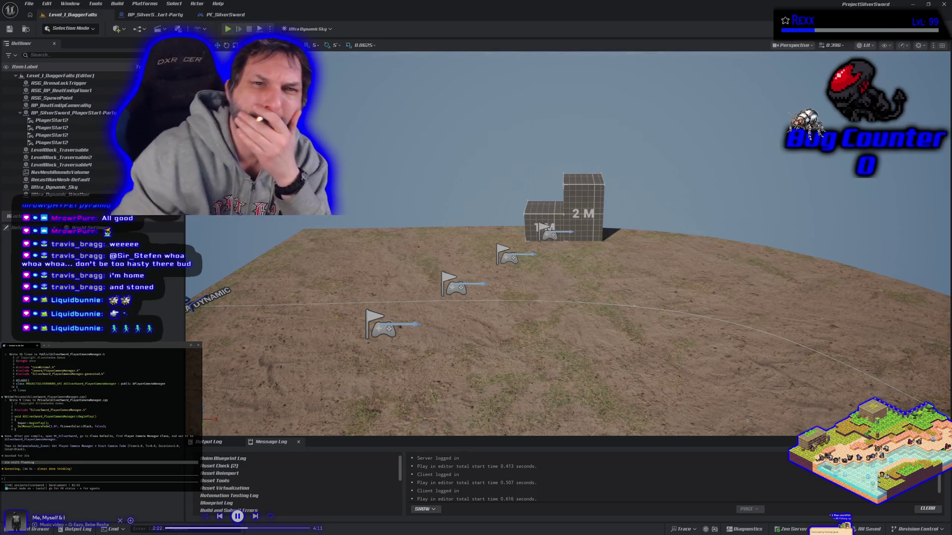
Break Parent: Tick's link to Get Actor Of Class, recompile, and test in a two-client session
key(ctrl+Tab)
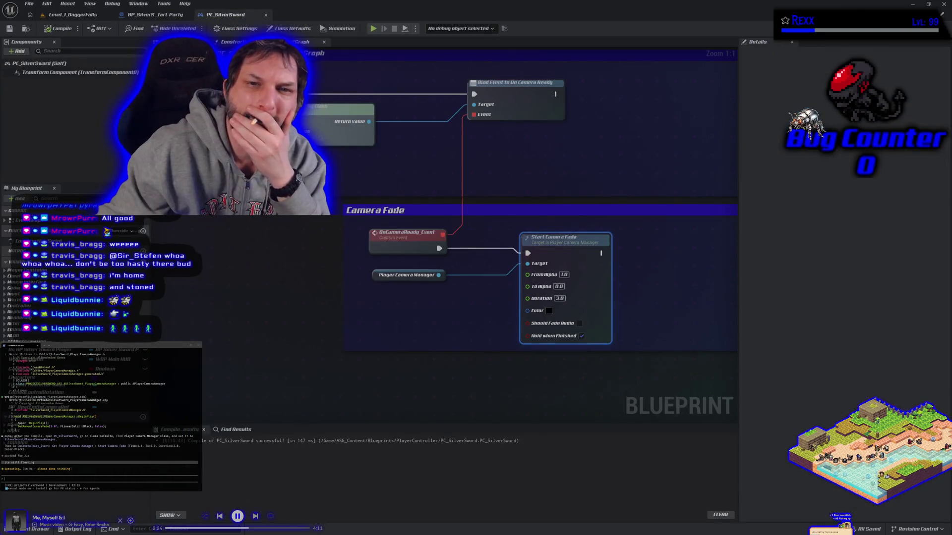
scroll(540, 277, down, 6)
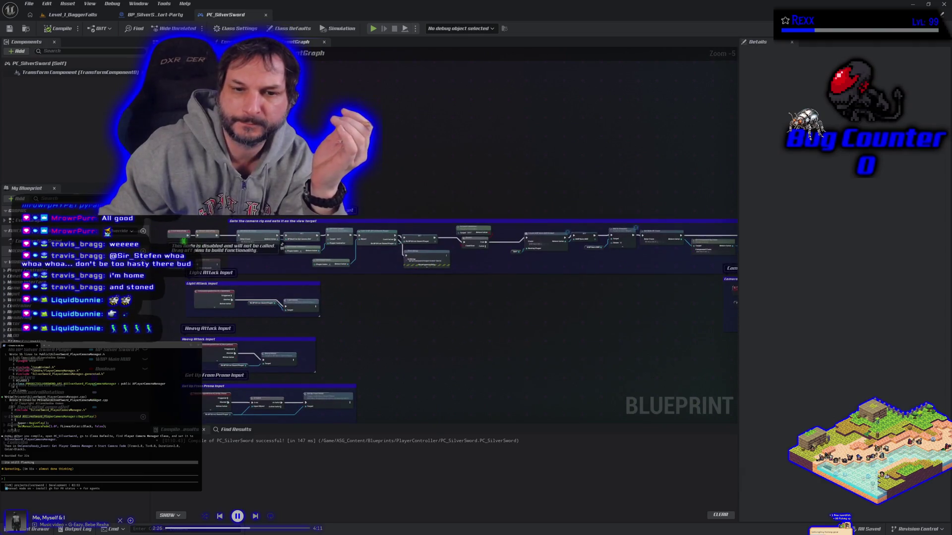
scroll(184, 241, up, 6)
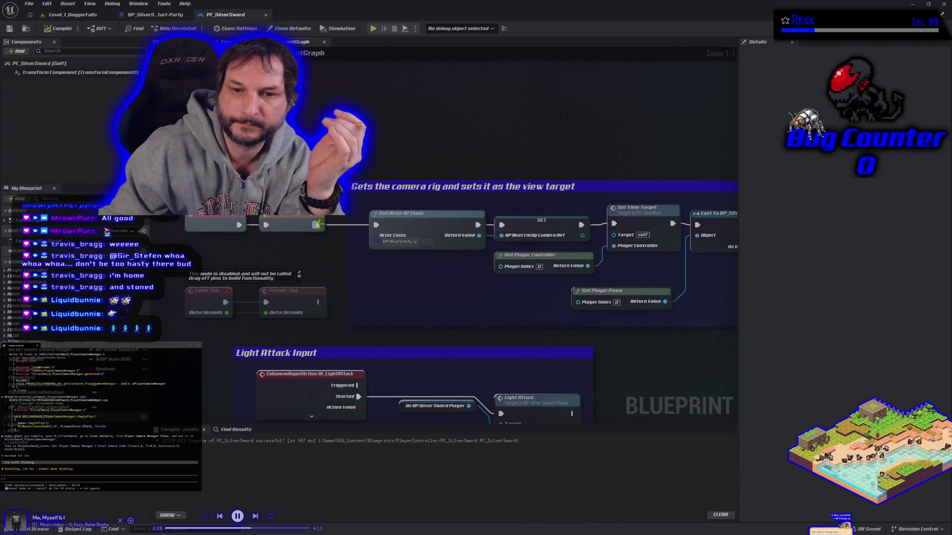
right_click(318, 225)
click(340, 245)
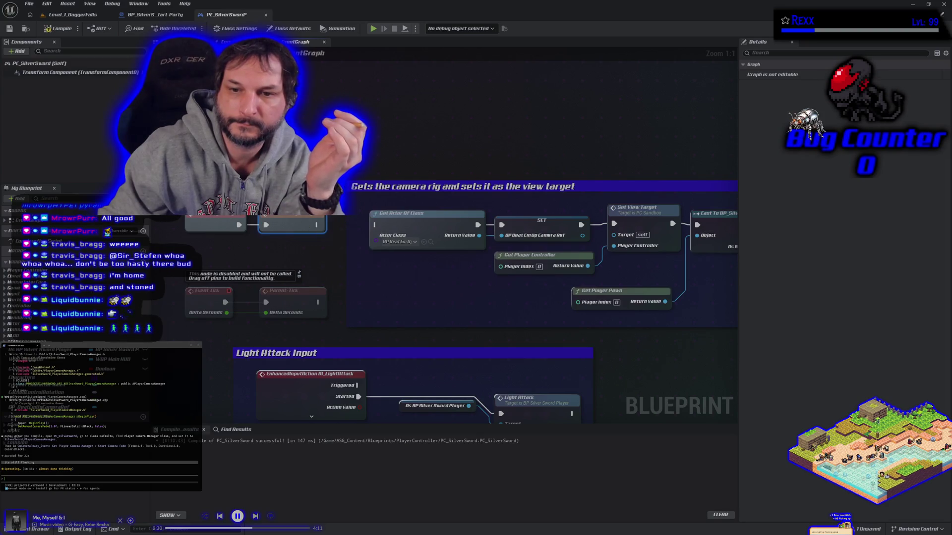
click(47, 28)
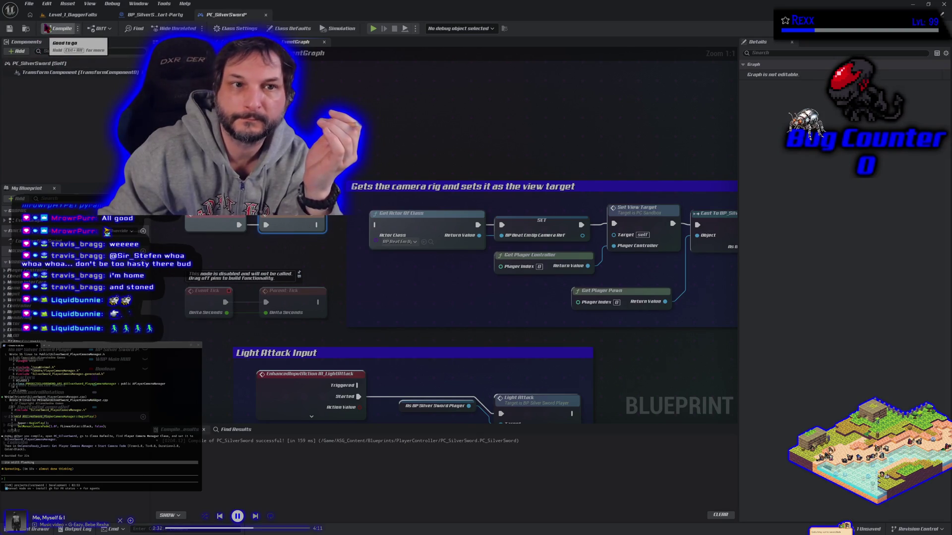
click(70, 14)
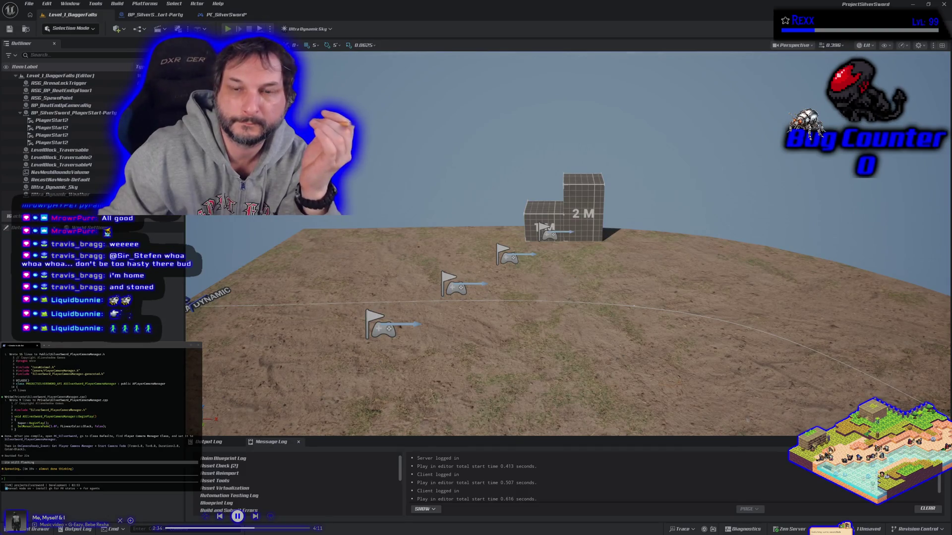
key(alt+p)
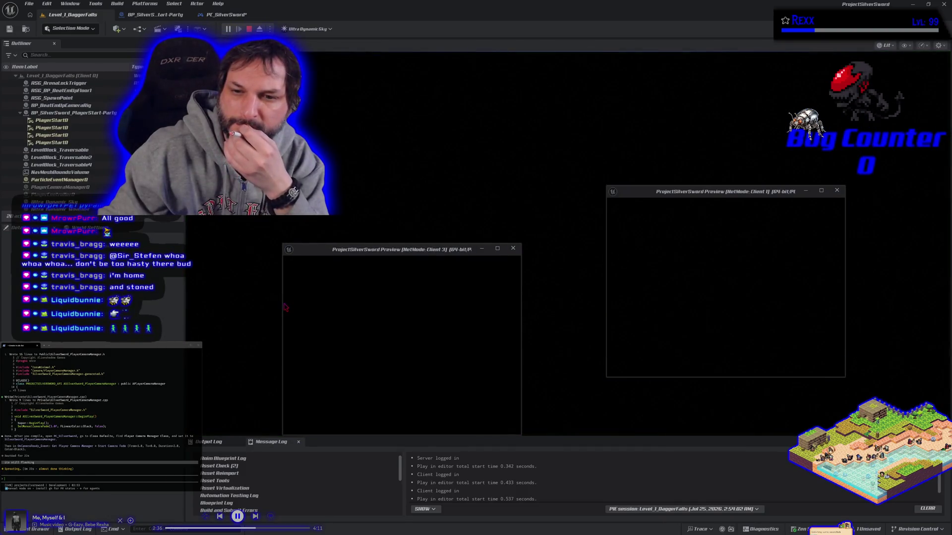
key(Escape)
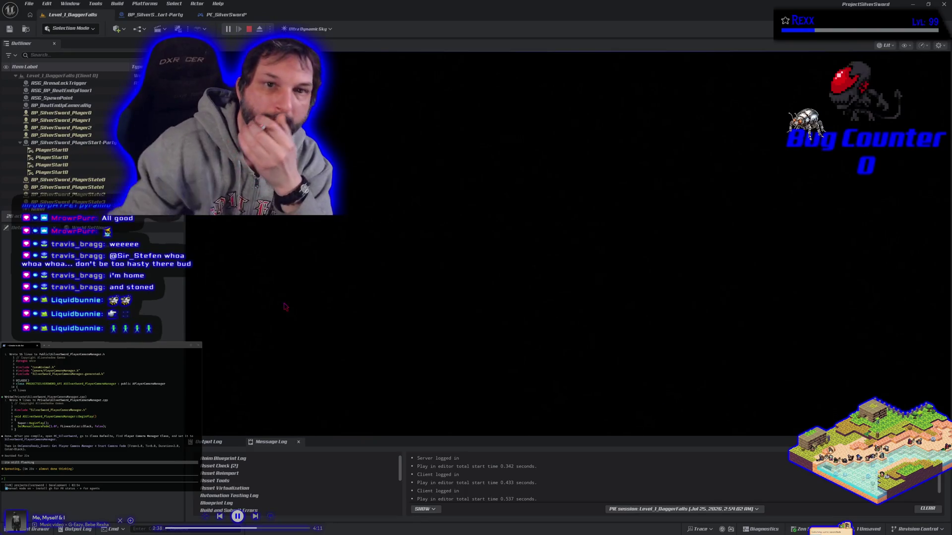
Reconnect Parent: Tick to Get Actor Of Class and run another play test
click(225, 14)
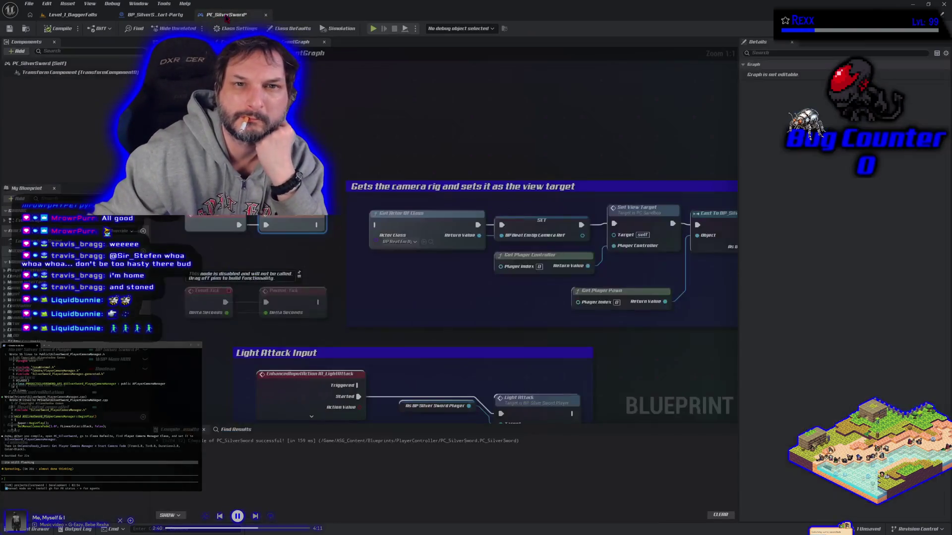
drag(360, 232, 375, 225)
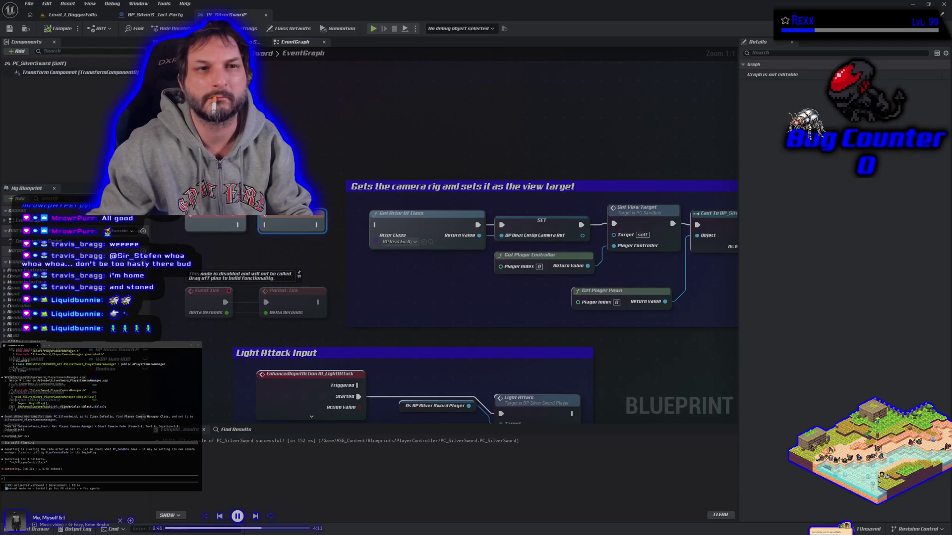
click(373, 28)
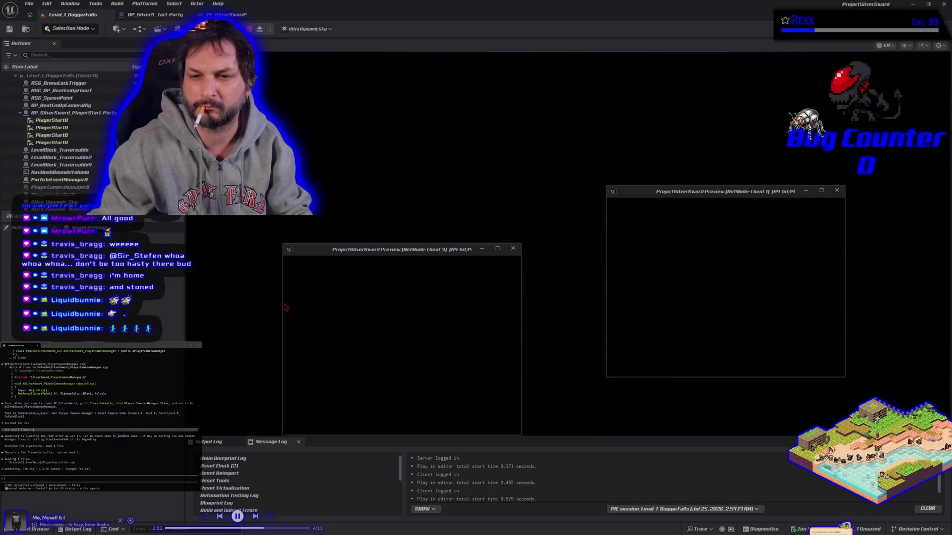
key(Escape)
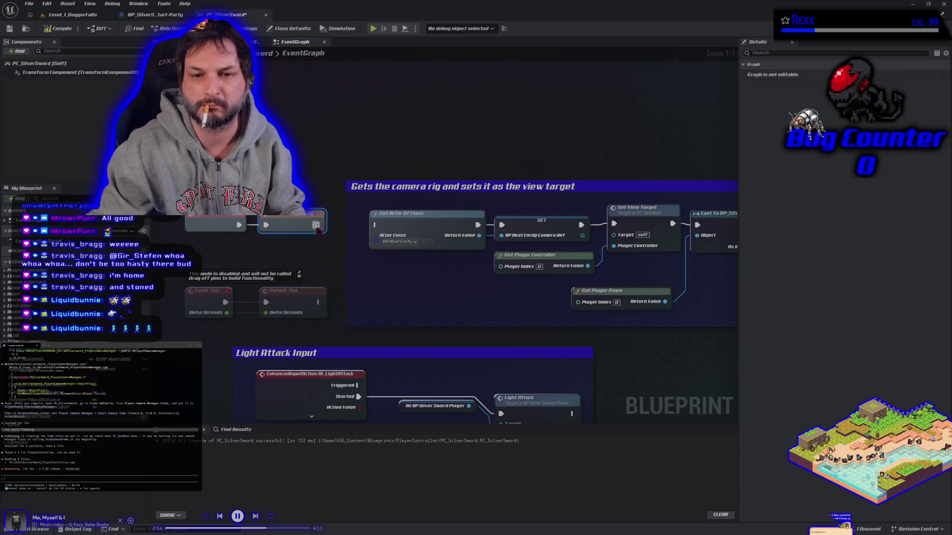
Link Parent: Tick to Get Actor Of Class, compile and save, and report the problem persists
mouse_move(316, 225)
mouse_down()
mouse_move(360, 233)
mouse_move(376, 225)
mouse_up()
click(58, 28)
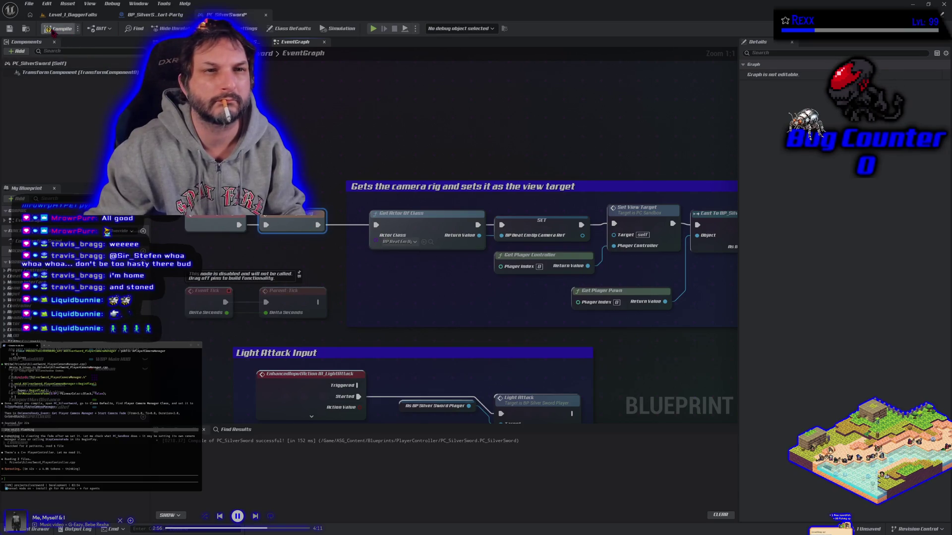
click(10, 28)
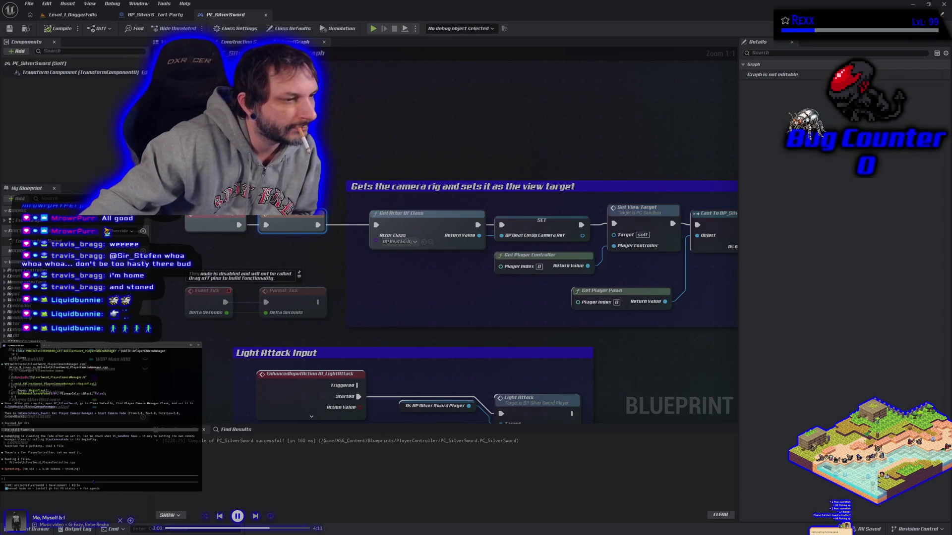
text(i c)
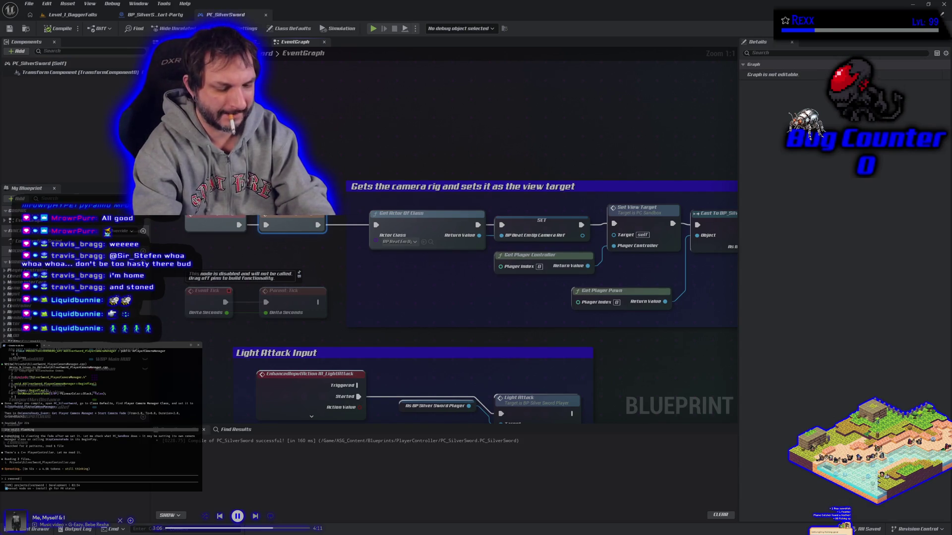
text(everything after be)
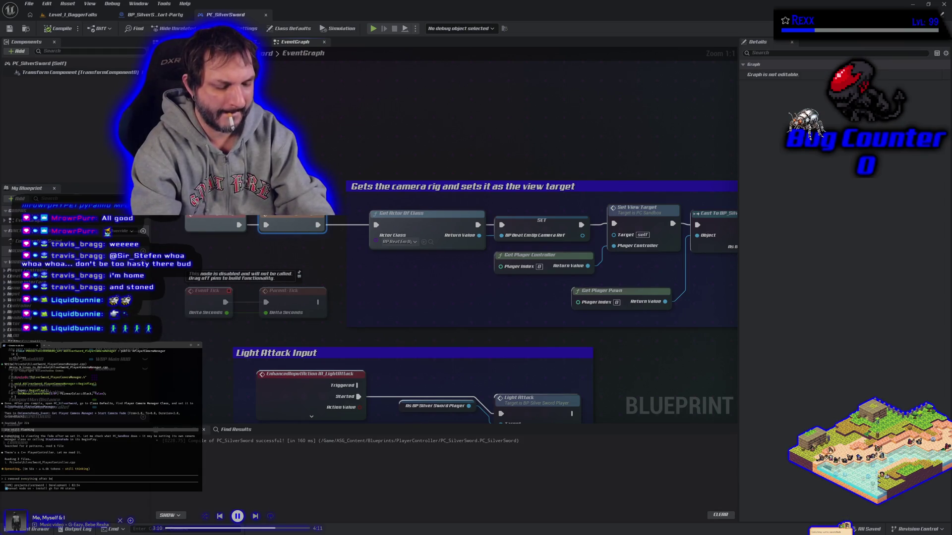
text( play it d)
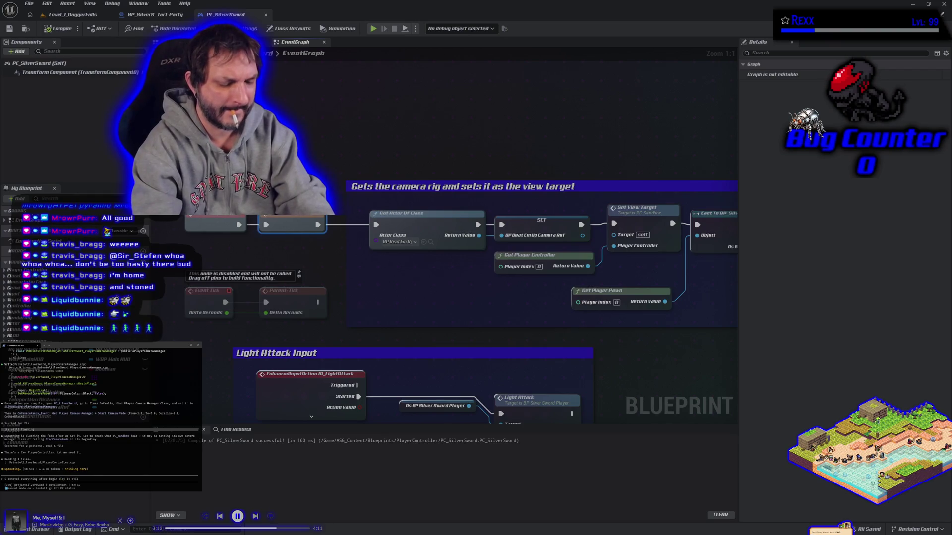
key(Return)
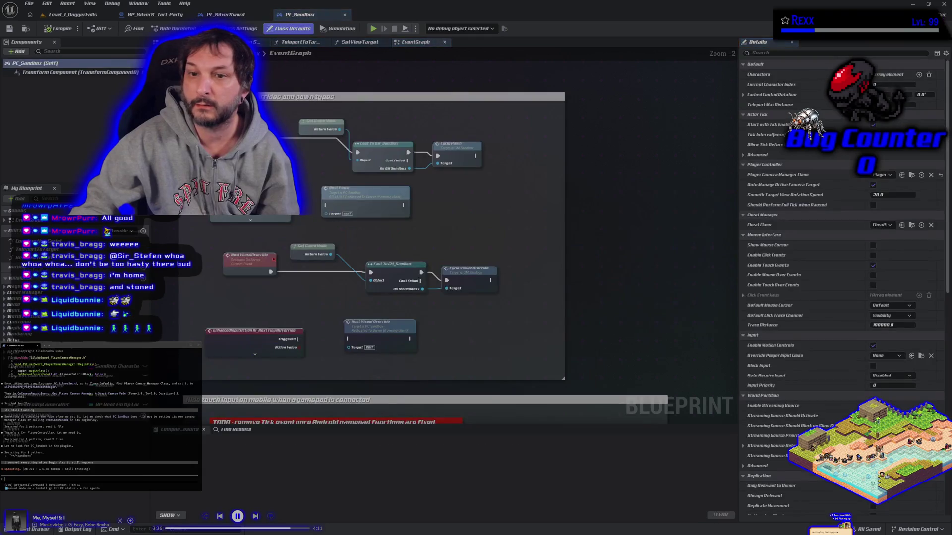
scroll(427, 229, down, 2)
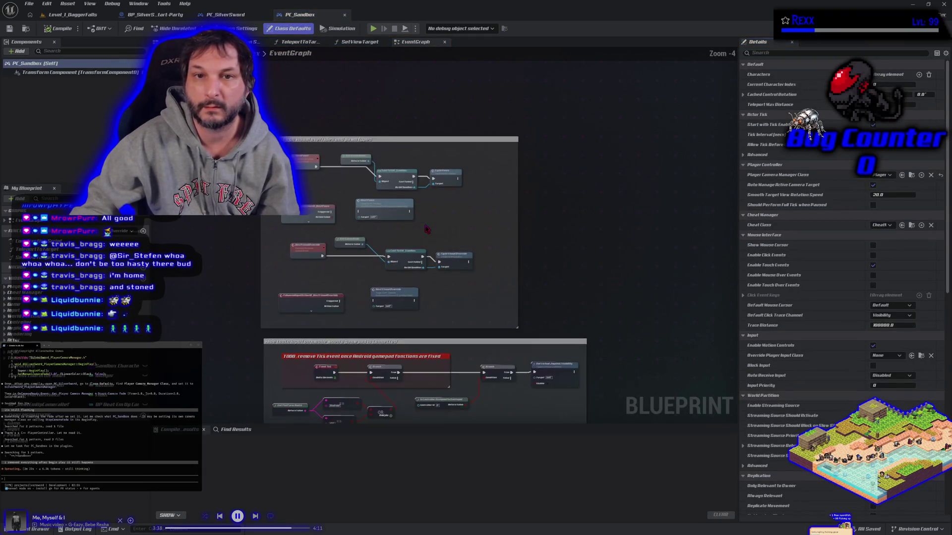
mouse_move(428, 229)
mouse_down()
mouse_move(482, 179)
mouse_move(447, 131)
mouse_up()
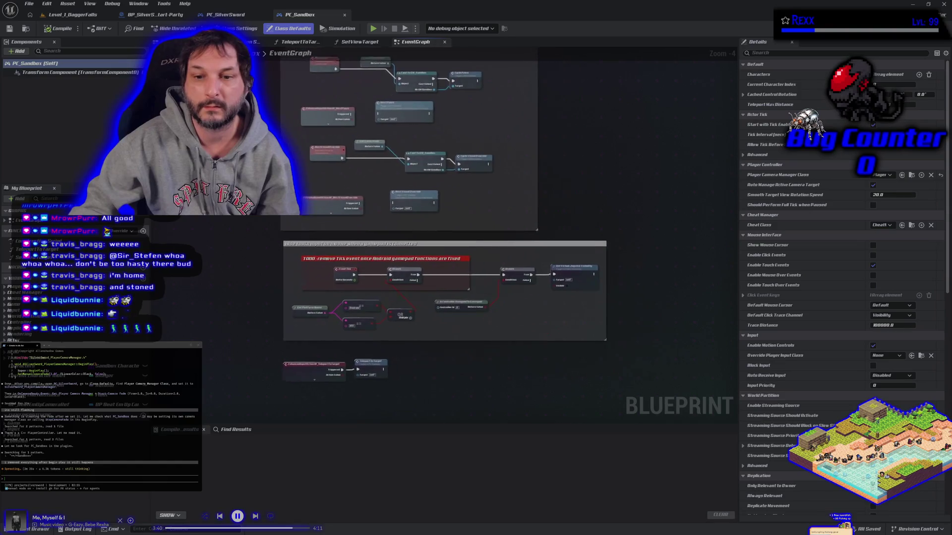
scroll(257, 306, up, 4)
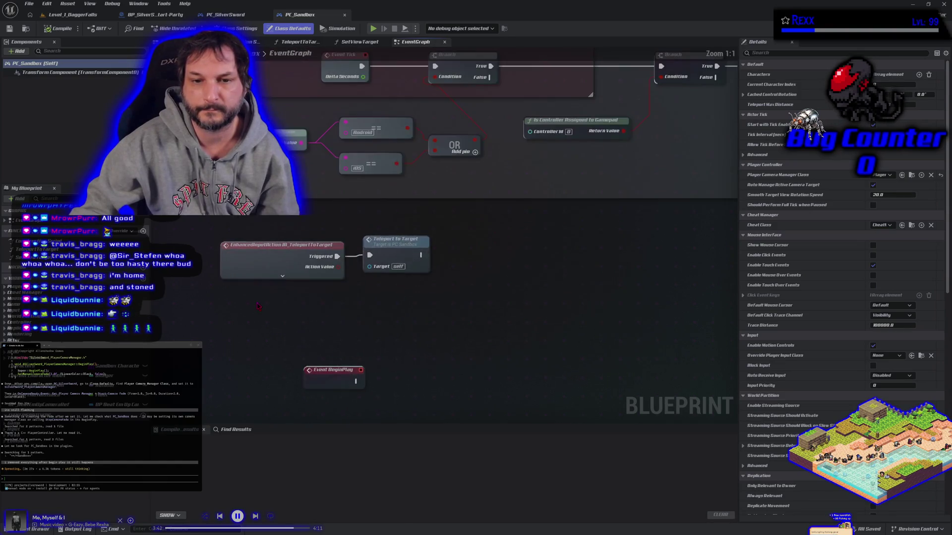
click(254, 261)
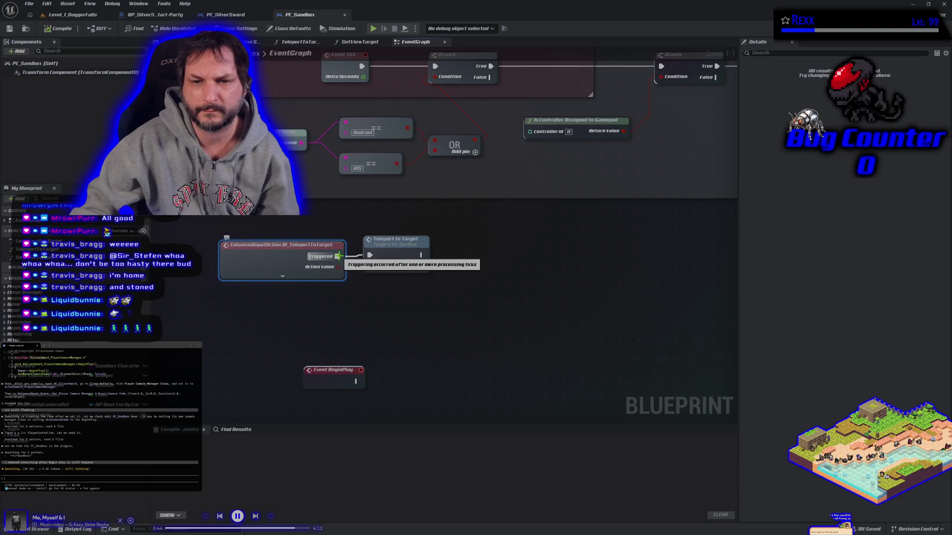
drag(308, 193, 309, 271)
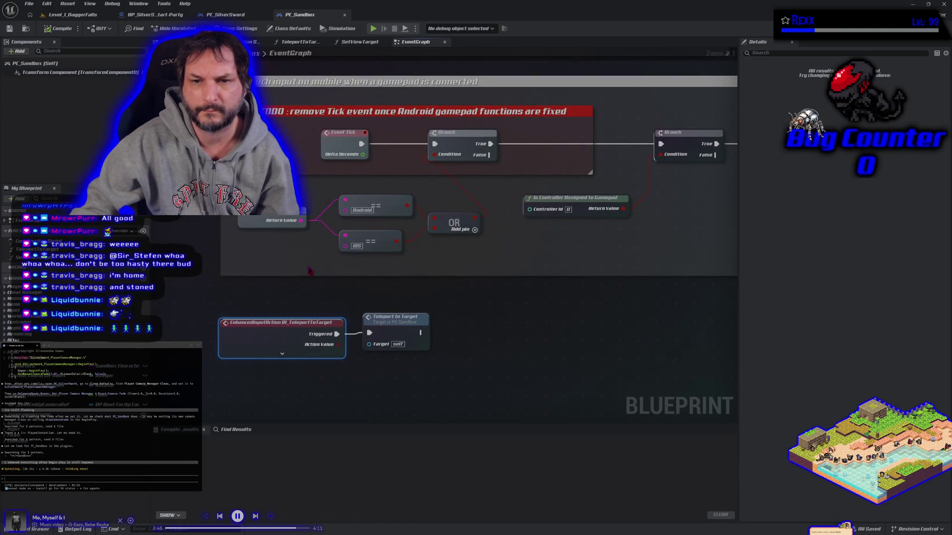
scroll(309, 270, down, 1)
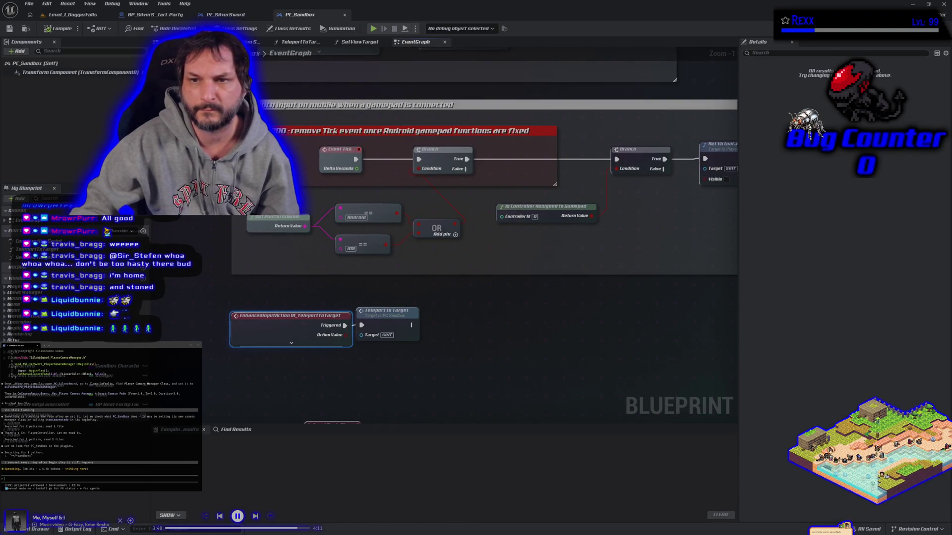
mouse_move(535, 255)
mouse_down()
mouse_move(406, 314)
mouse_move(512, 353)
mouse_up()
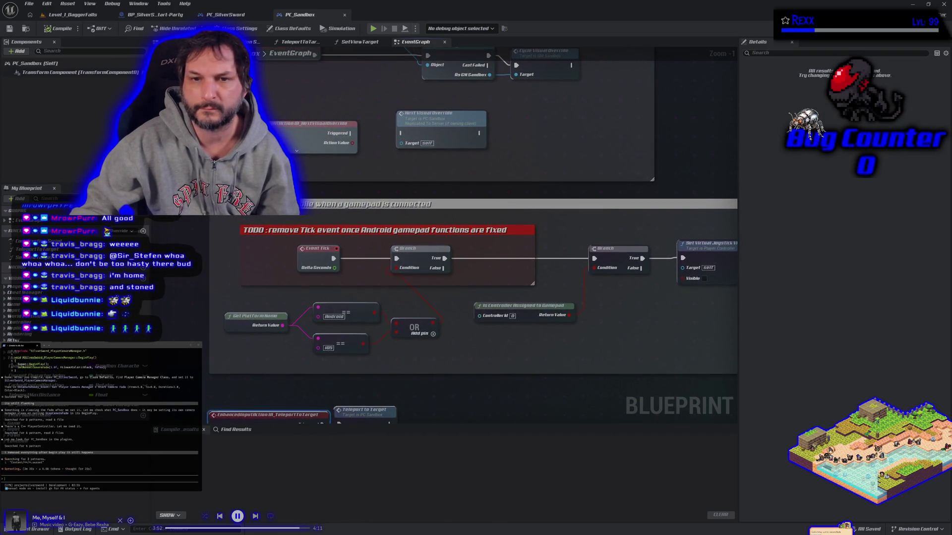
drag(206, 176, 280, 323)
drag(319, 251, 323, 346)
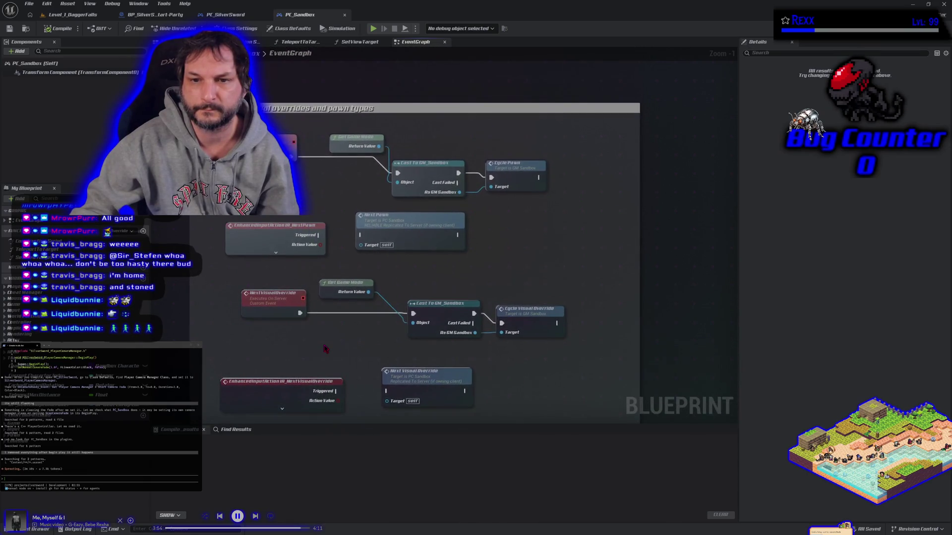
drag(331, 202, 328, 266)
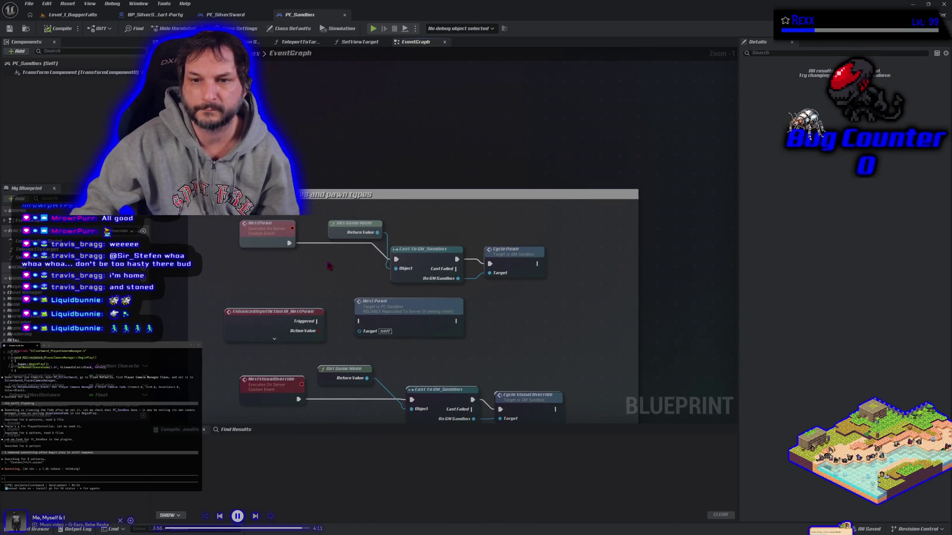
scroll(327, 265, down, 3)
scroll(328, 267, up, 1)
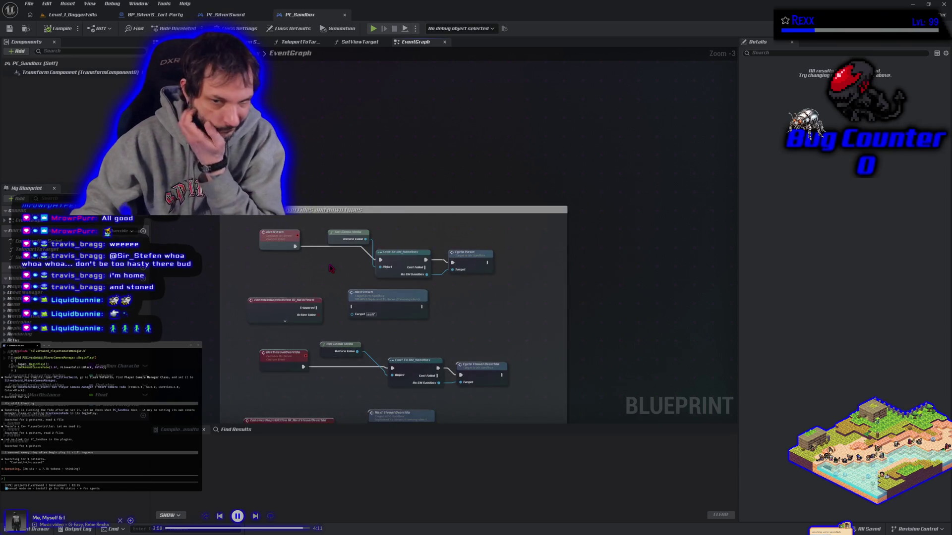
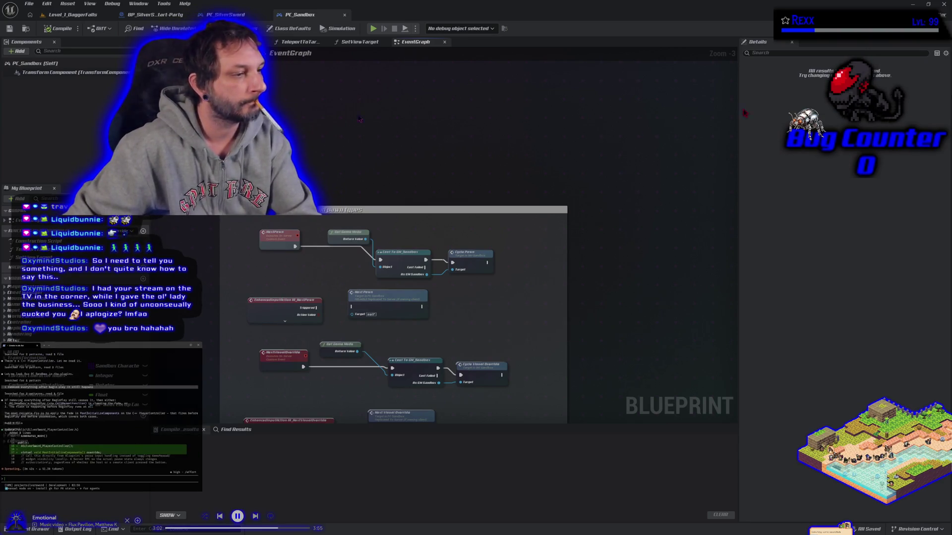
Close the Unreal Editor and approve the assistant's pending code edit in Rider
click(944, 4)
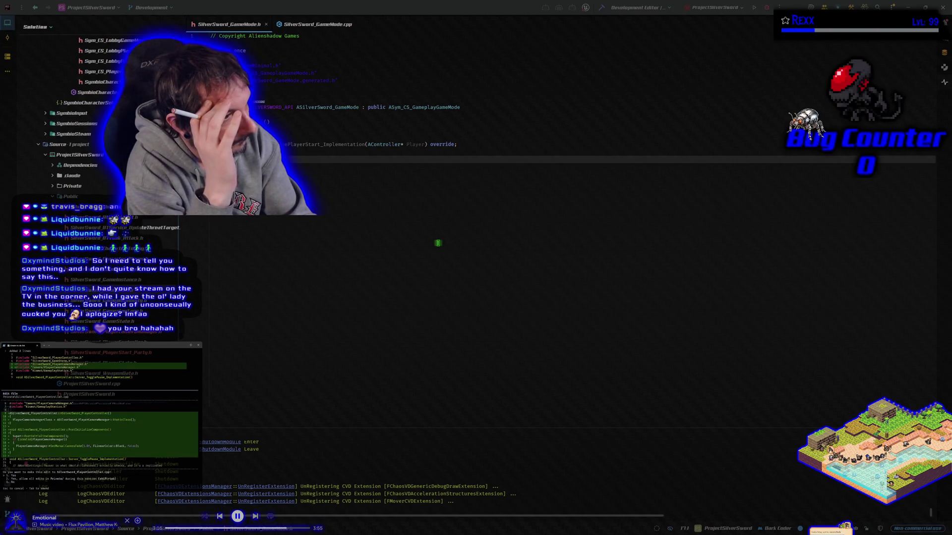
key(Return)
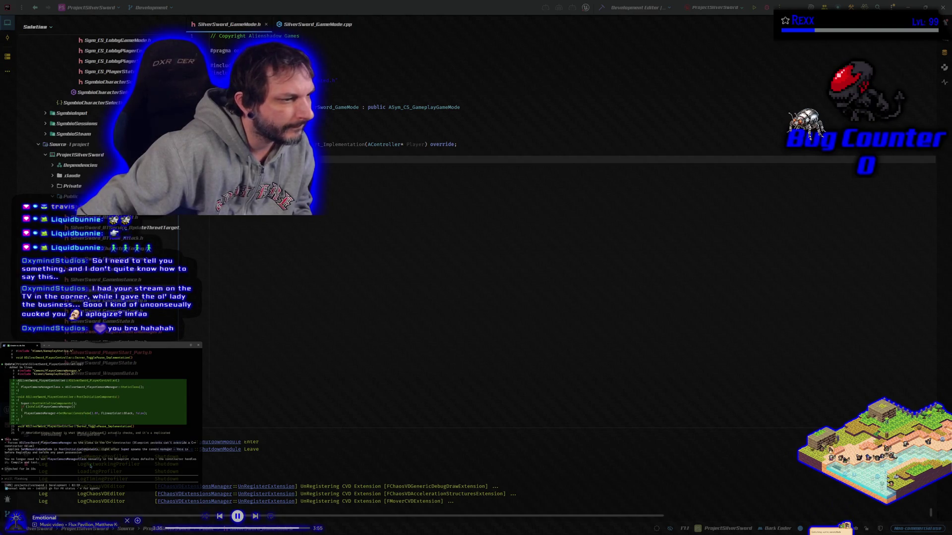
Rebuild the project with the new camera code and relaunch Unreal Editor under the debugger
click(601, 9)
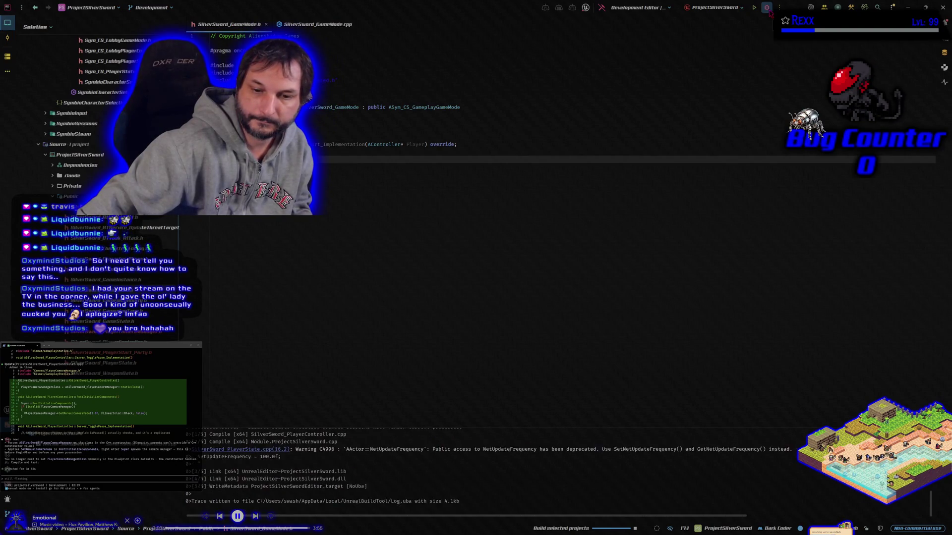
click(767, 8)
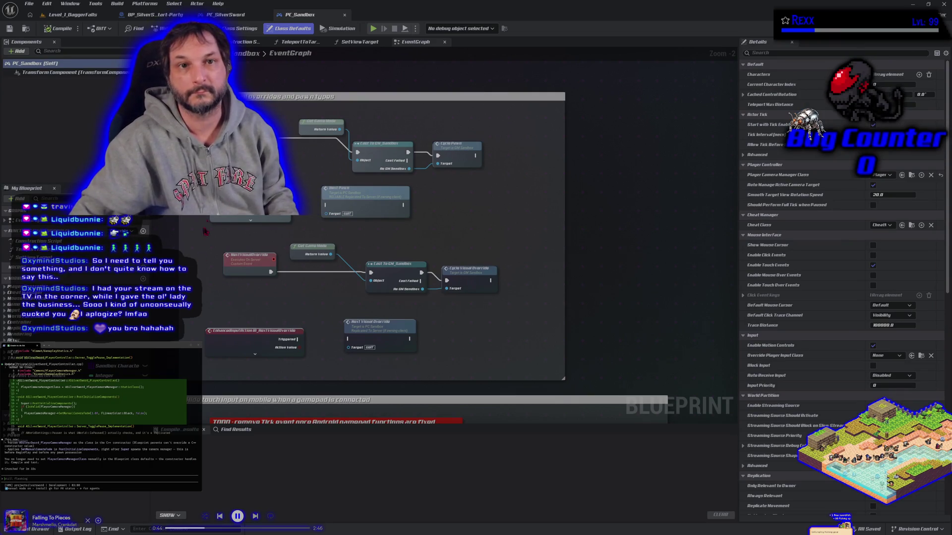
Run and then stop a two-client play session on Level_1_DaggerFalls
scroll(302, 64, down, 2)
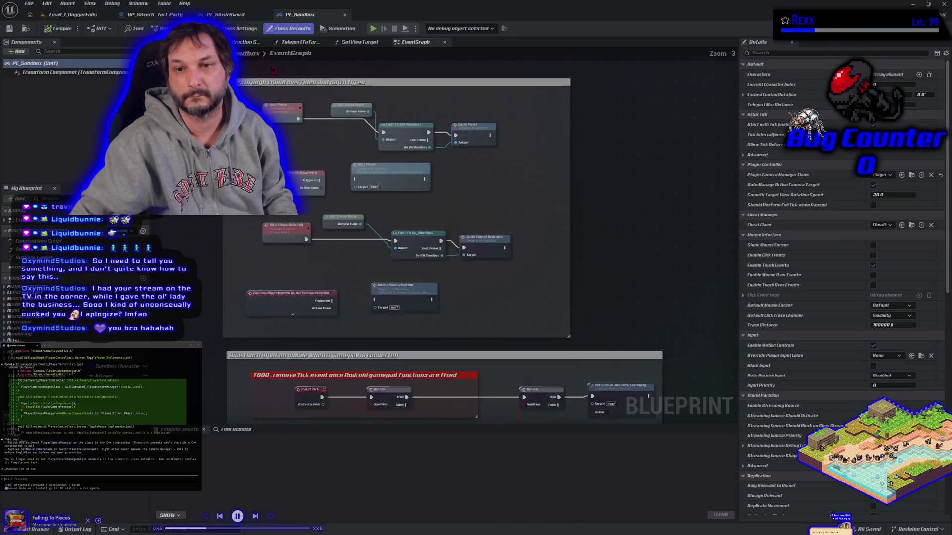
click(69, 14)
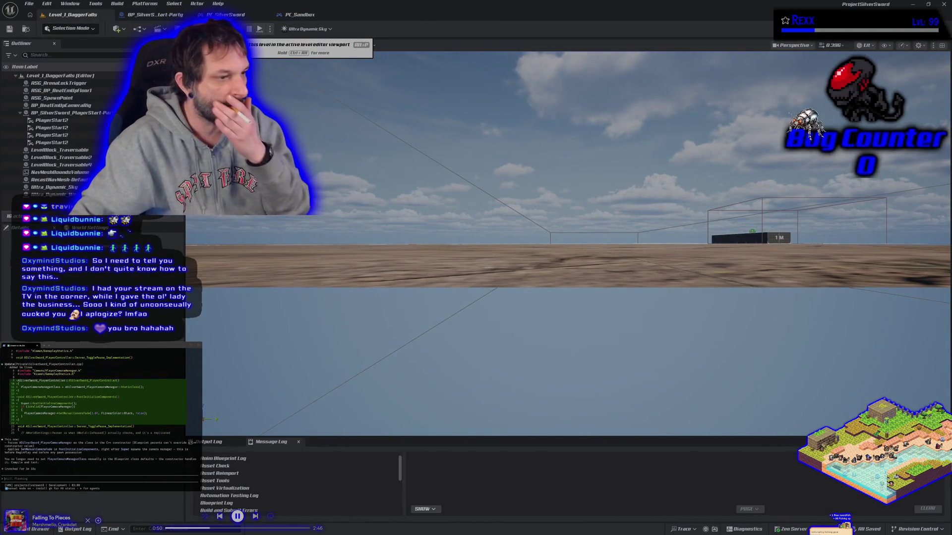
click(240, 29)
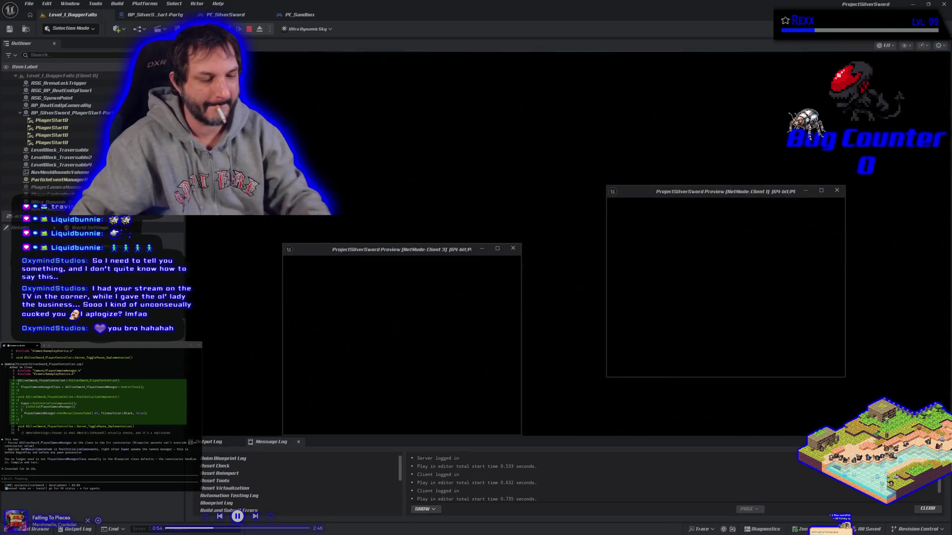
key(Escape)
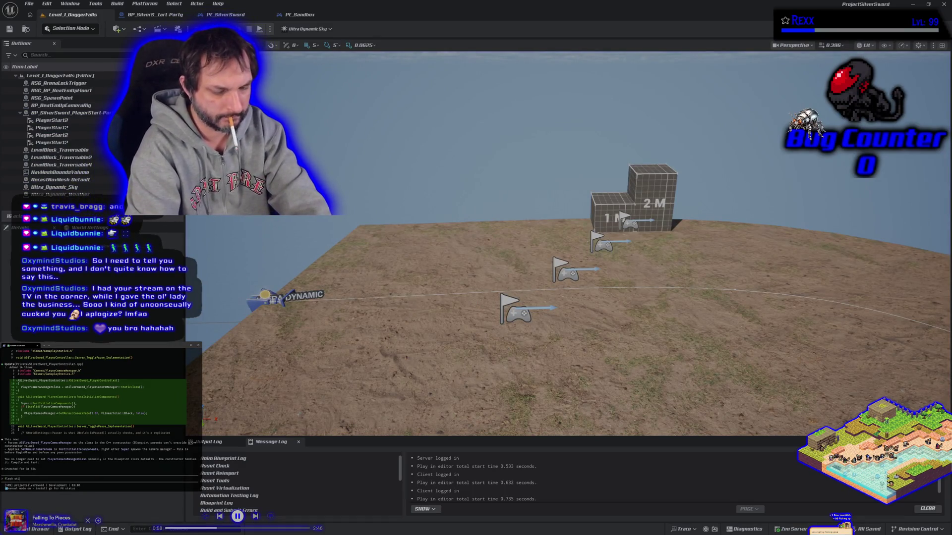
Tell the assistant the flash still happens, then select BP_BeatEmUpCameraRig in the level
text(ll happens)
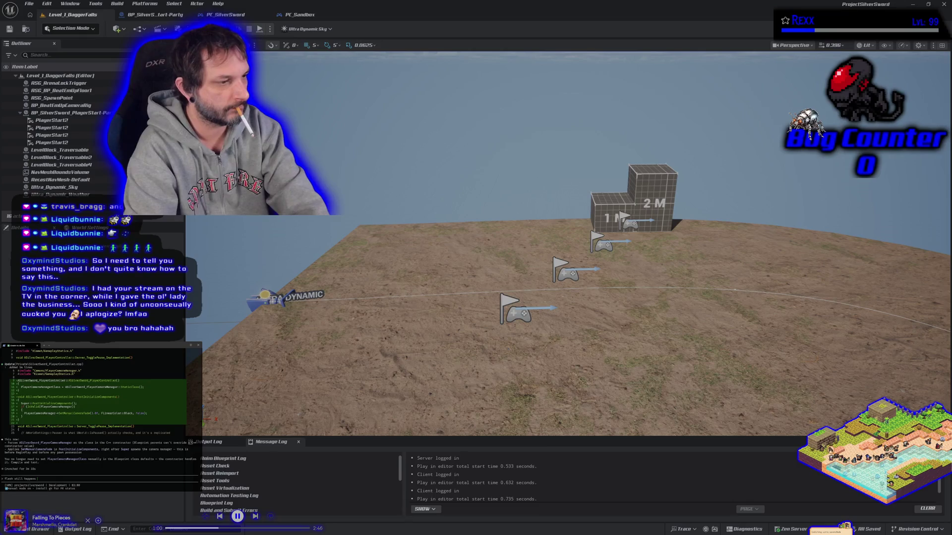
key(Return)
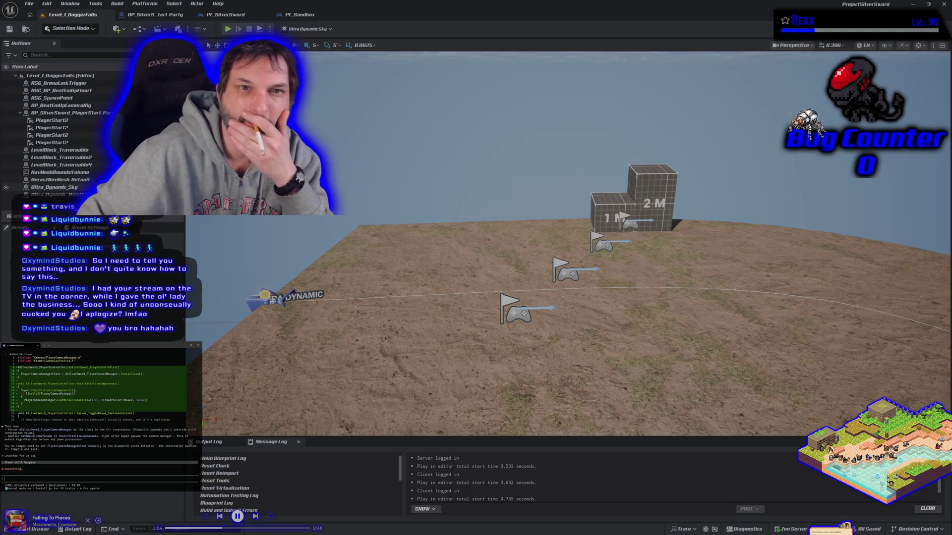
click(317, 15)
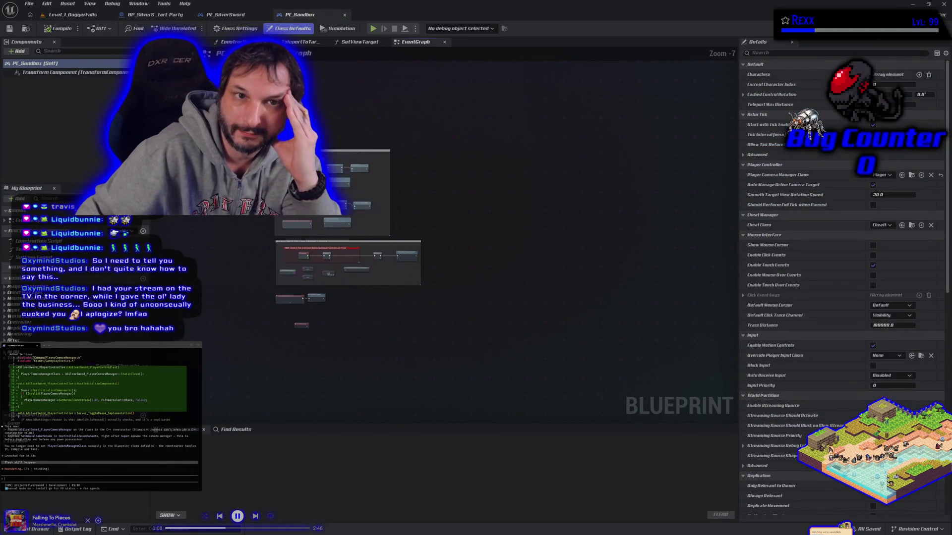
click(74, 15)
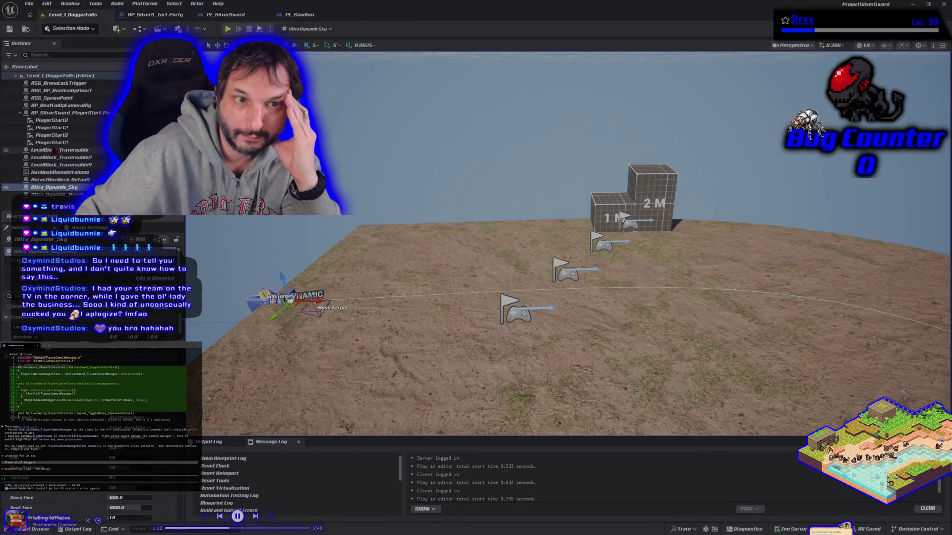
click(67, 105)
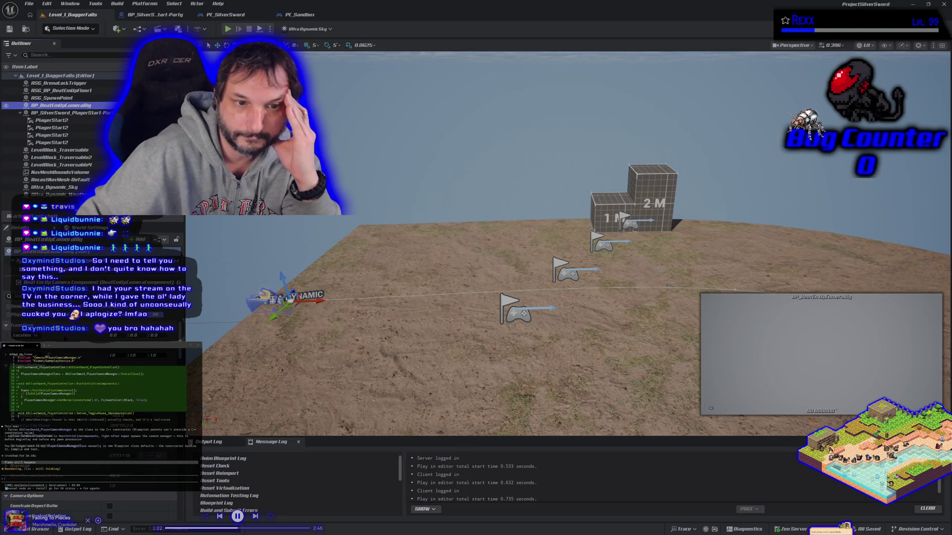
Select the BeatEmUpCamera component and scroll through its Details panel settings
click(74, 282)
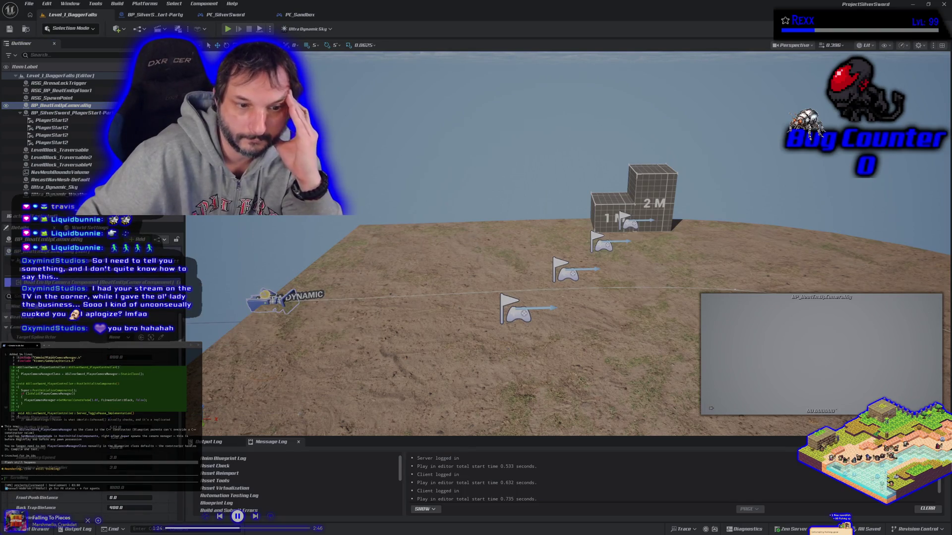
scroll(89, 421, down, 2)
scroll(90, 422, down, 3)
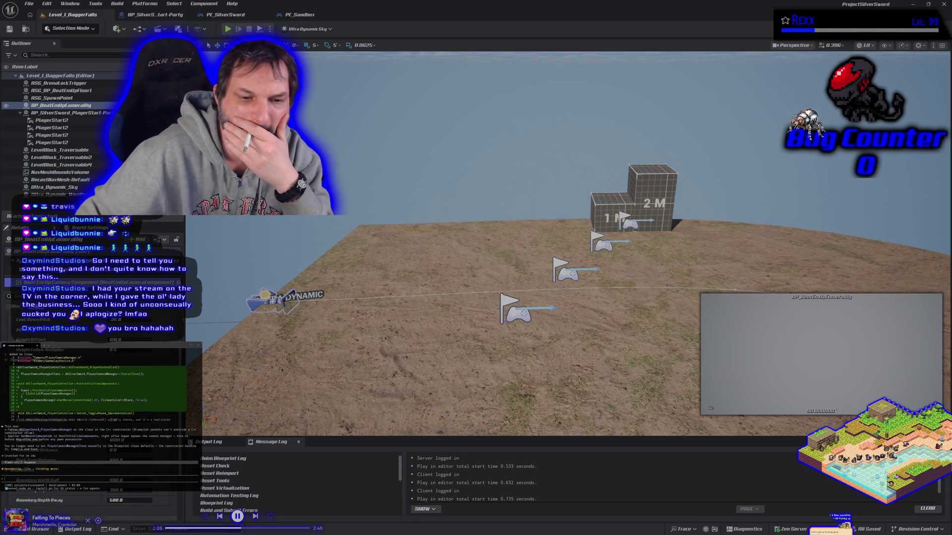
scroll(89, 421, down, 5)
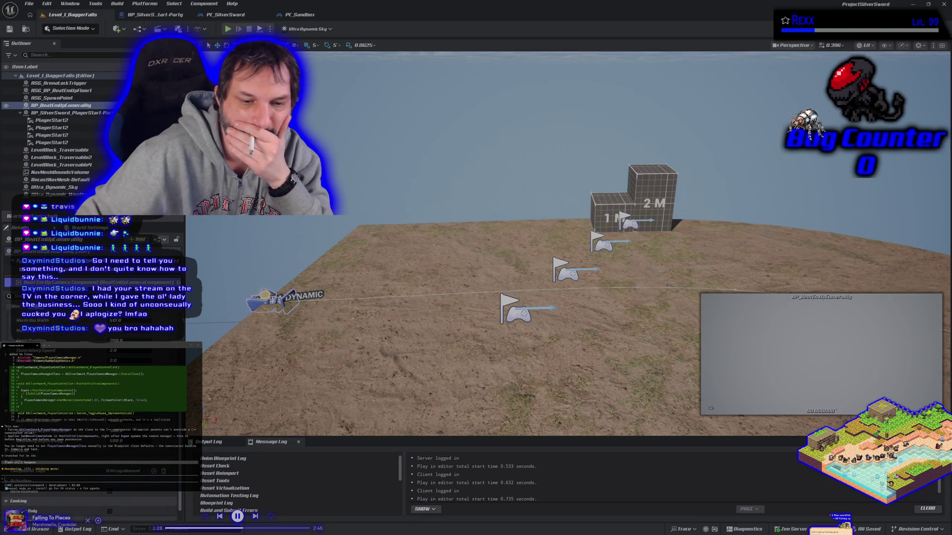
scroll(90, 421, down, 2)
scroll(90, 421, up, 8)
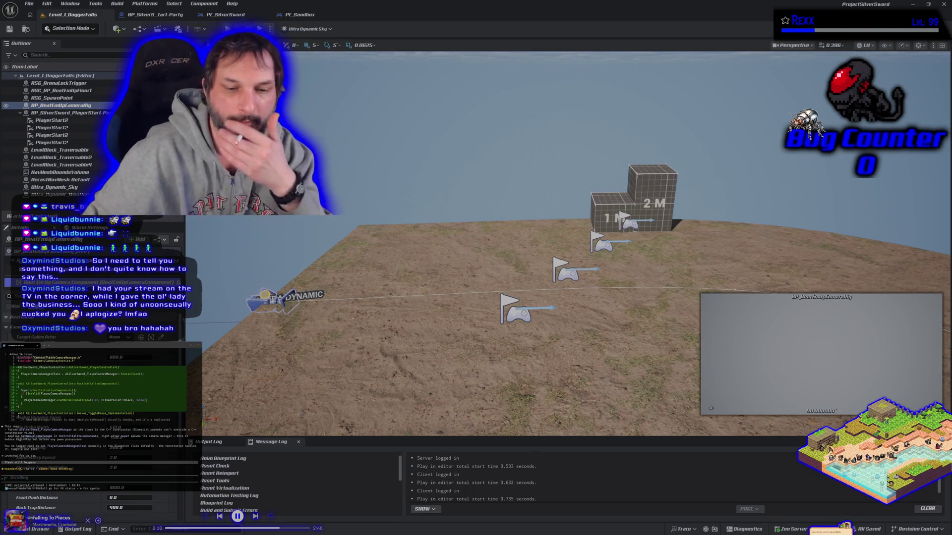
scroll(94, 495, down, 5)
scroll(94, 496, up, 5)
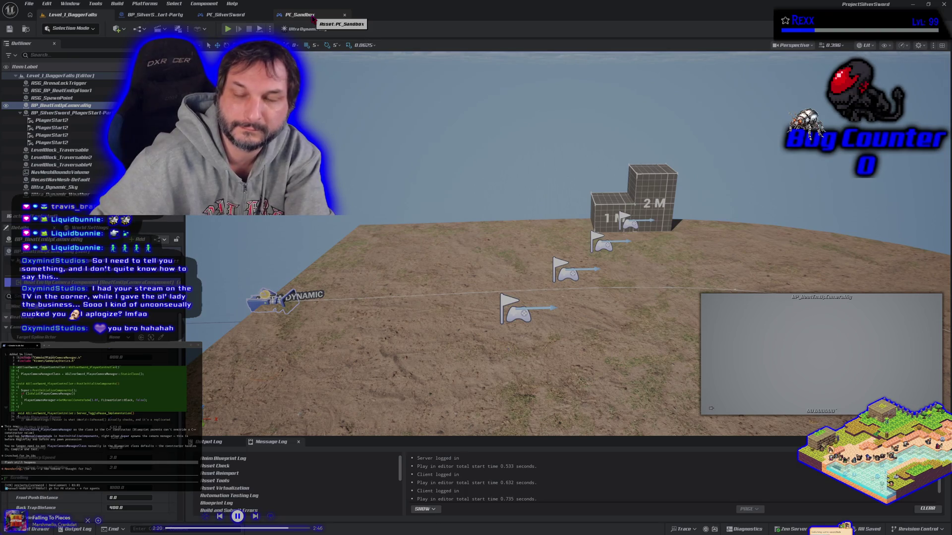
Tell the assistant the game scene briefly shows before the camera settles, then return to Rider
click(313, 18)
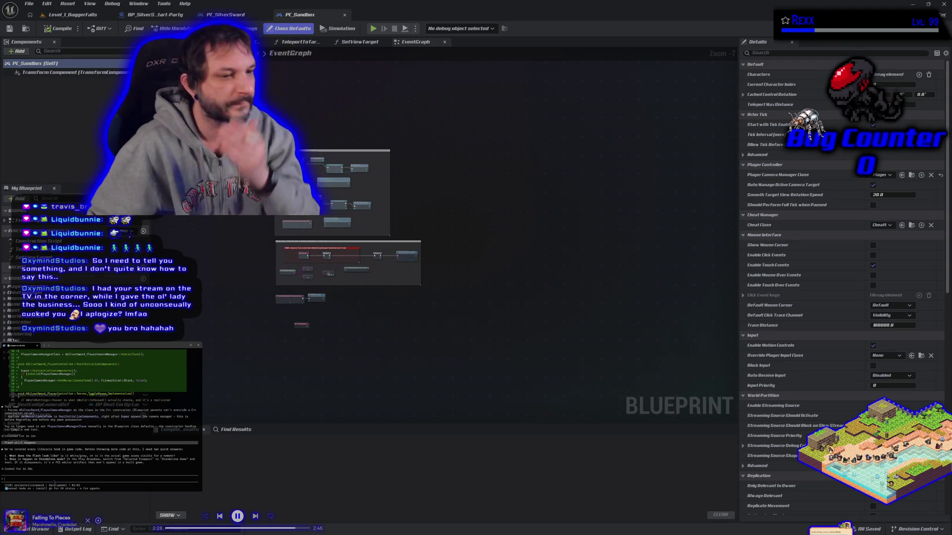
text(game scene)
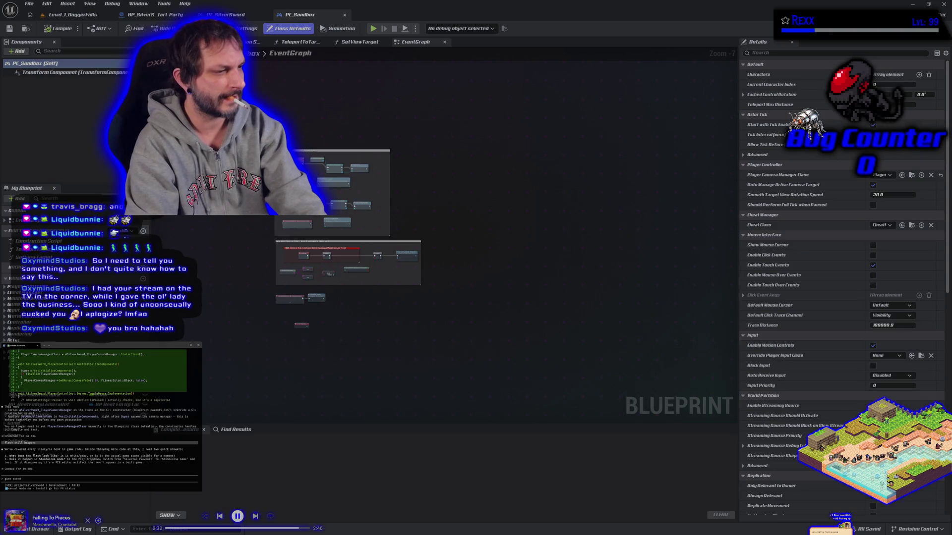
text( in)
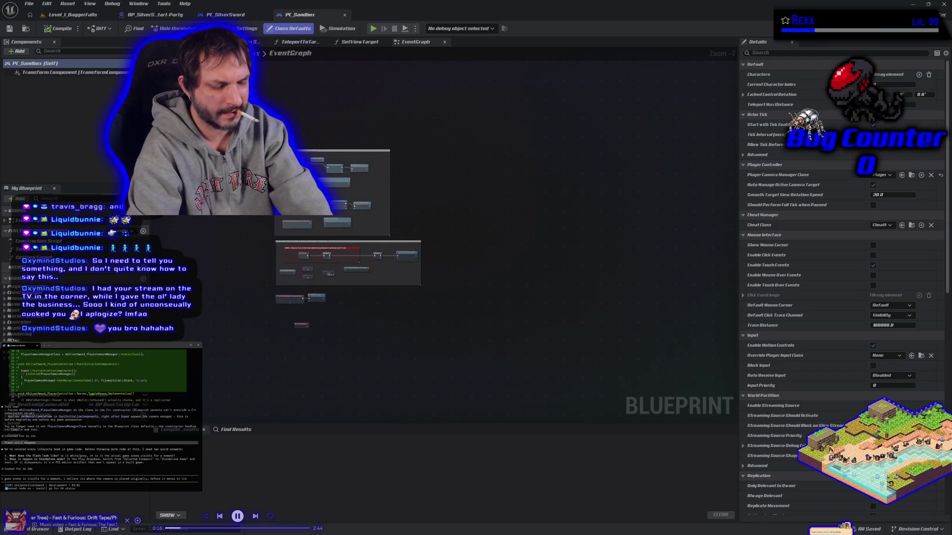
text(ition for gameplay)
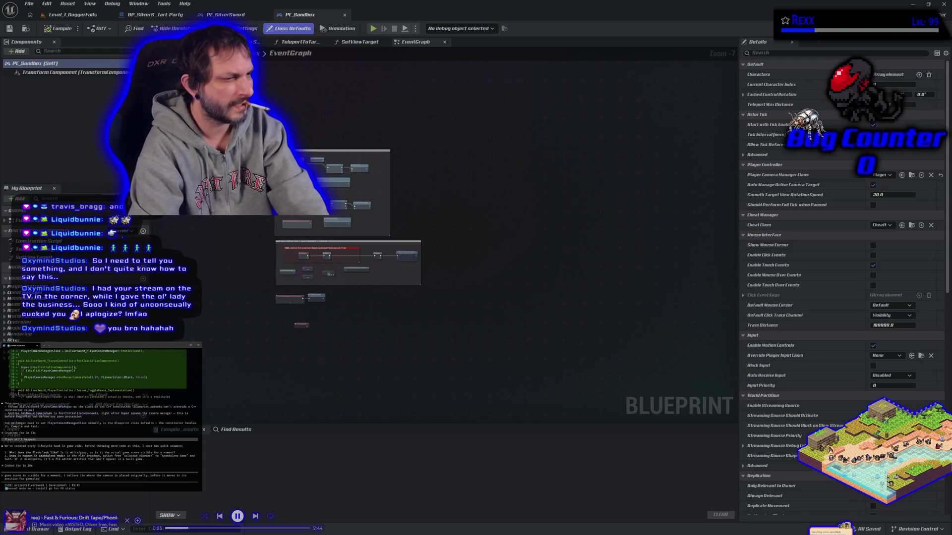
key(Return)
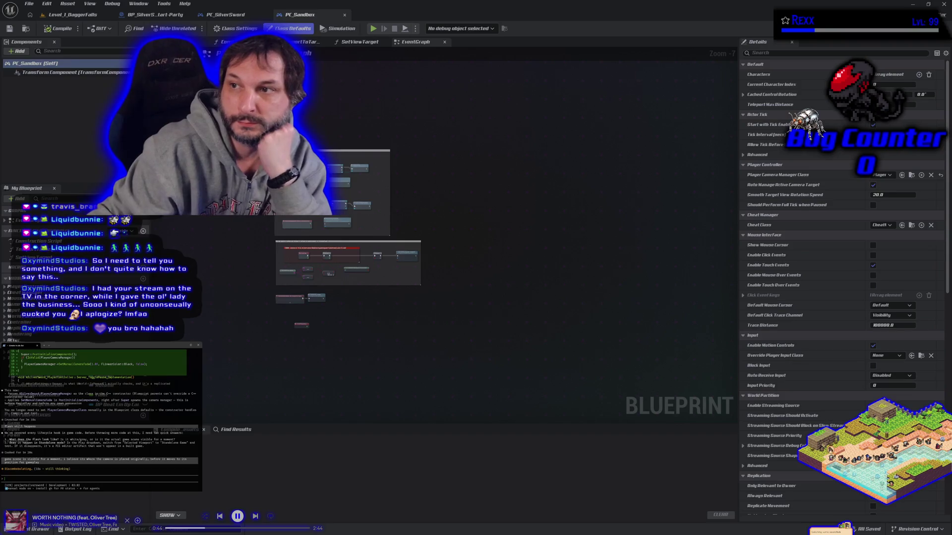
key(alt+Tab)
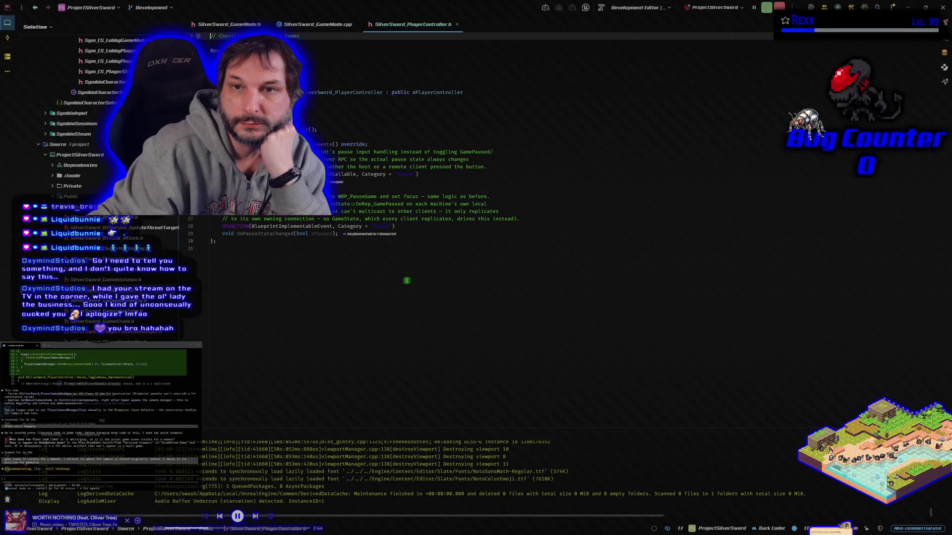
key(alt+o)
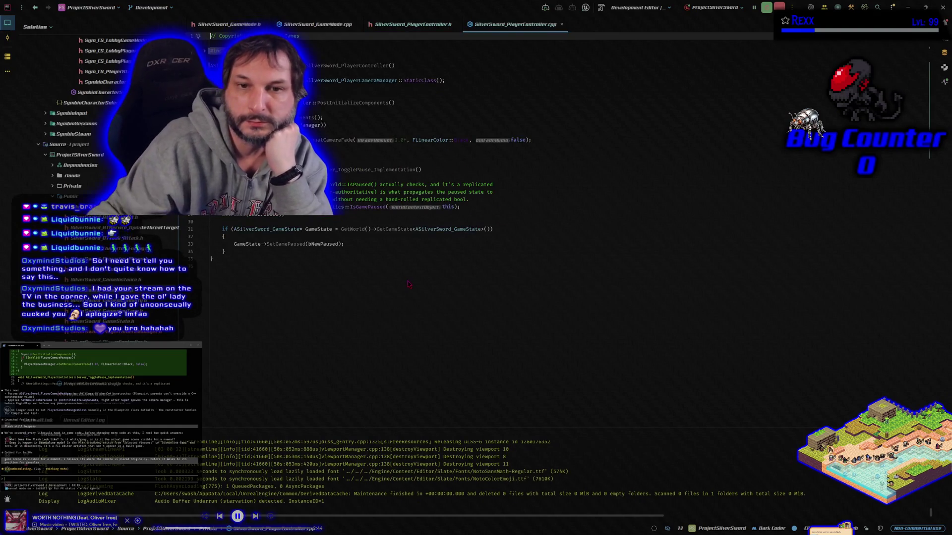
click(398, 31)
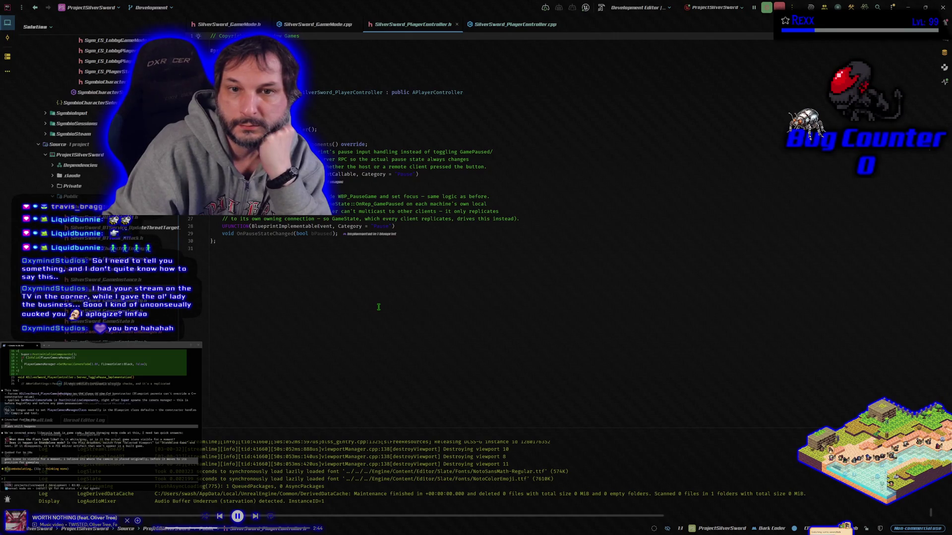
key(ctrl+Tab)
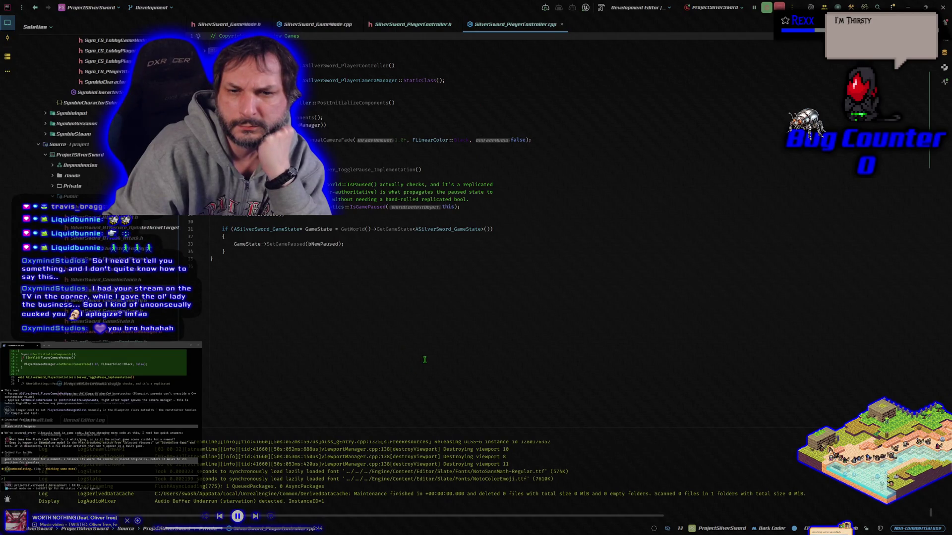
click(425, 359)
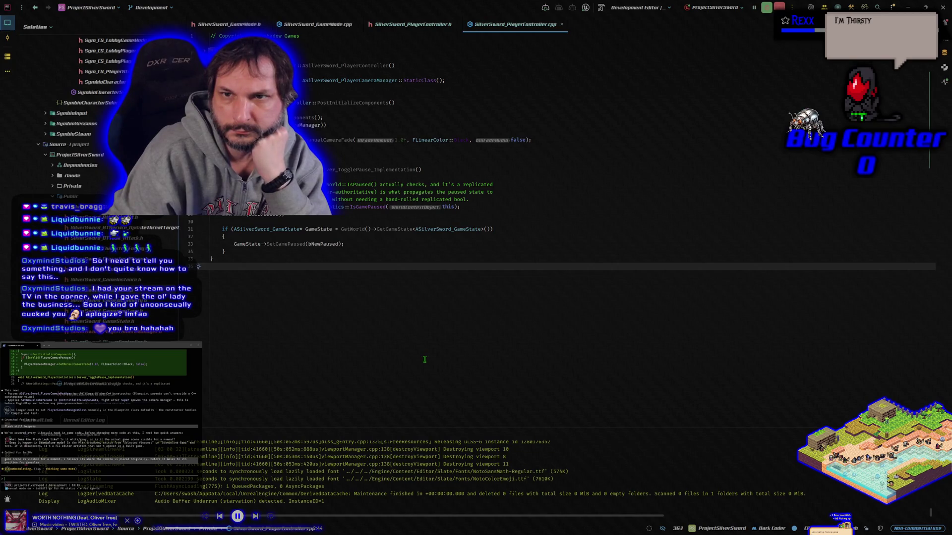
click(412, 31)
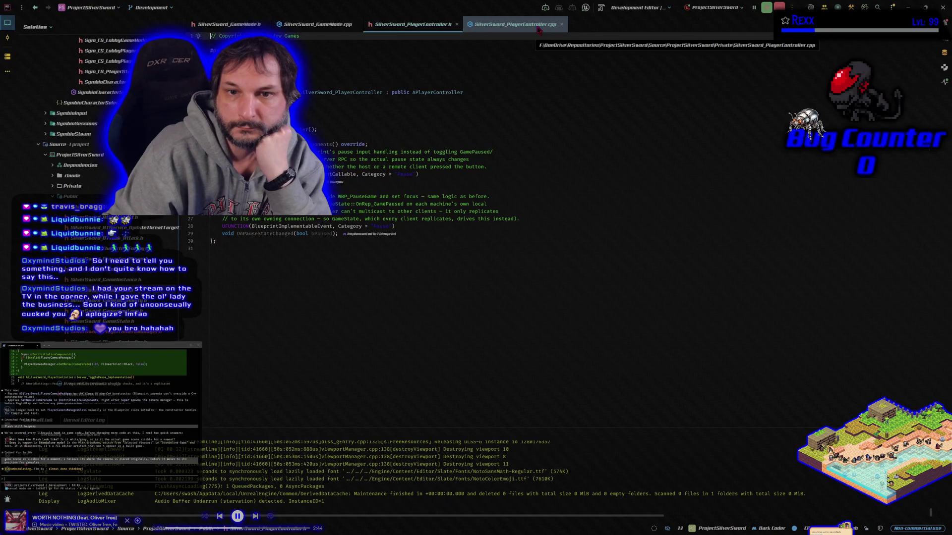
click(539, 30)
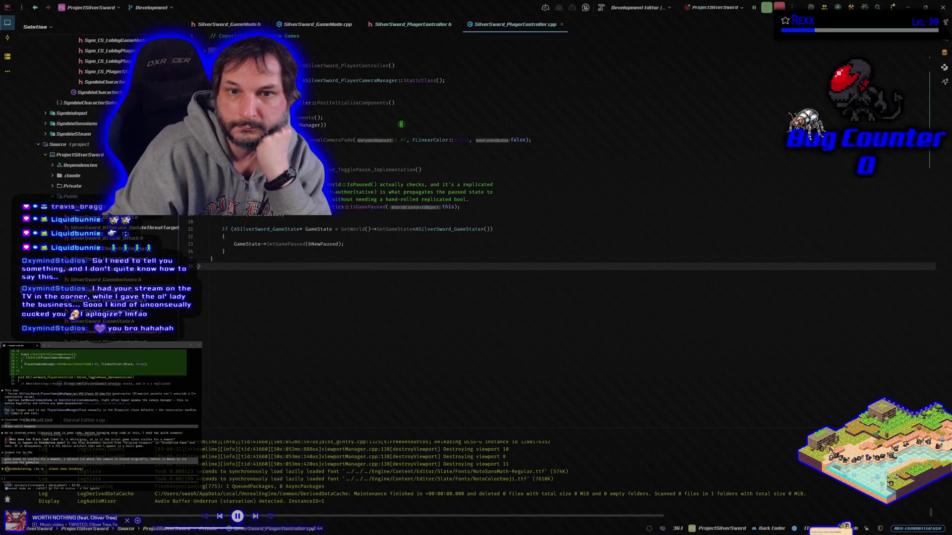
click(334, 125)
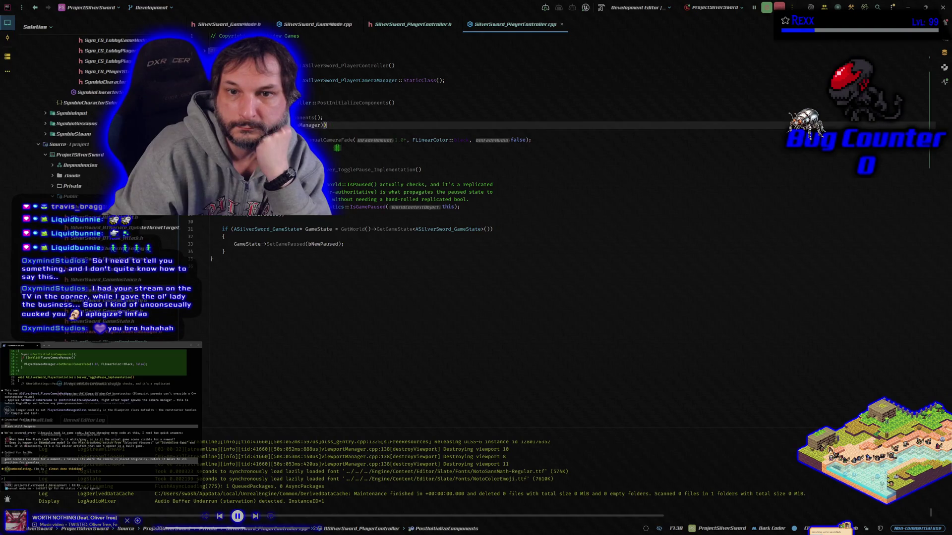
click(555, 140)
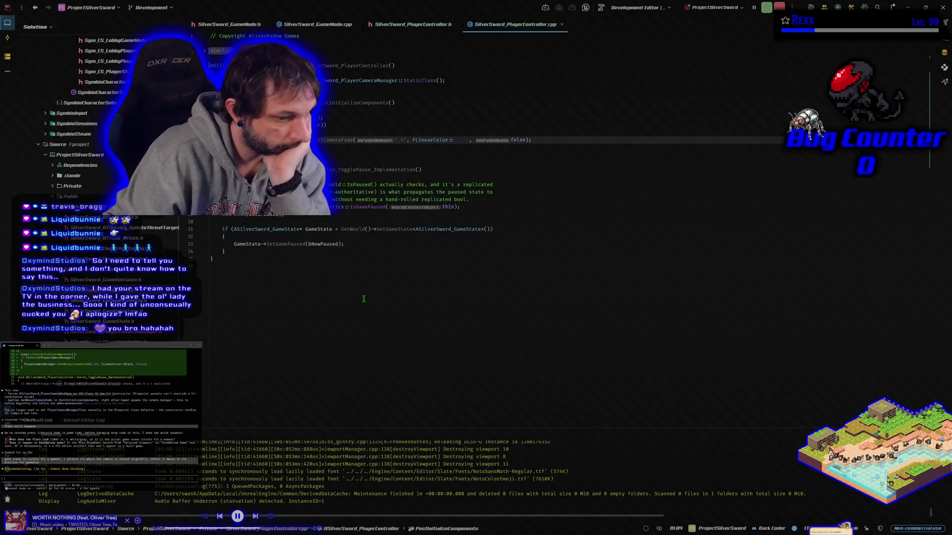
key(alt+Tab)
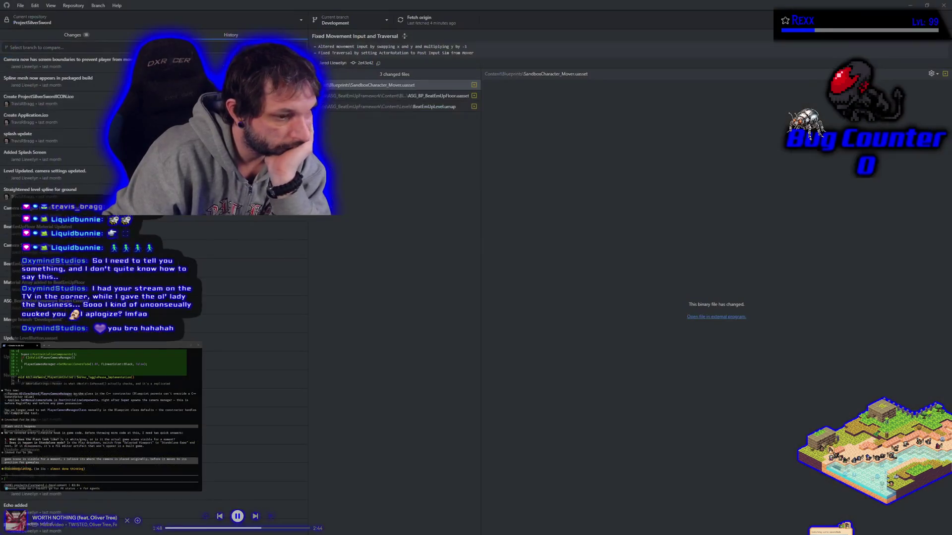
Inspect the SilverSword_PlayerController.cpp diff in GitHub Desktop's Changes list, then return to Rider
key(ctrl+1)
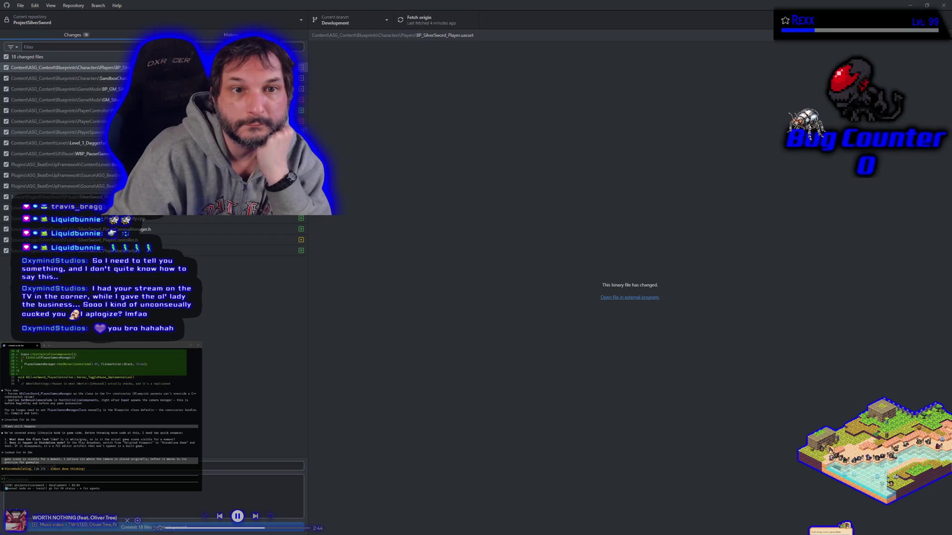
click(60, 110)
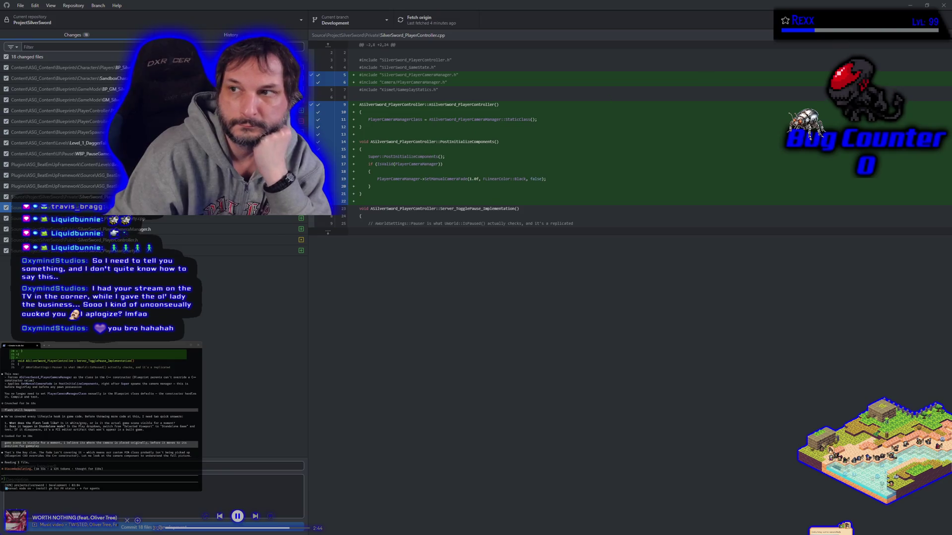
key(alt+Tab)
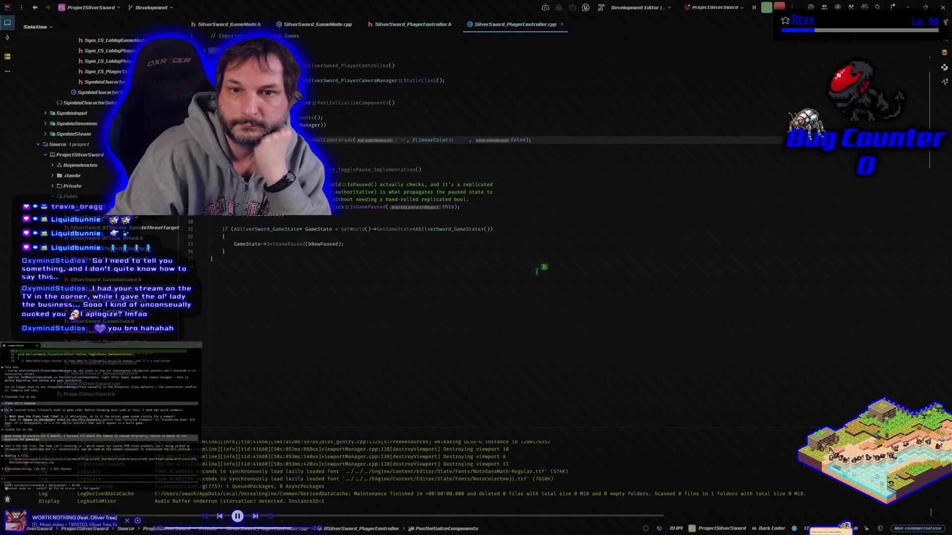
click(393, 309)
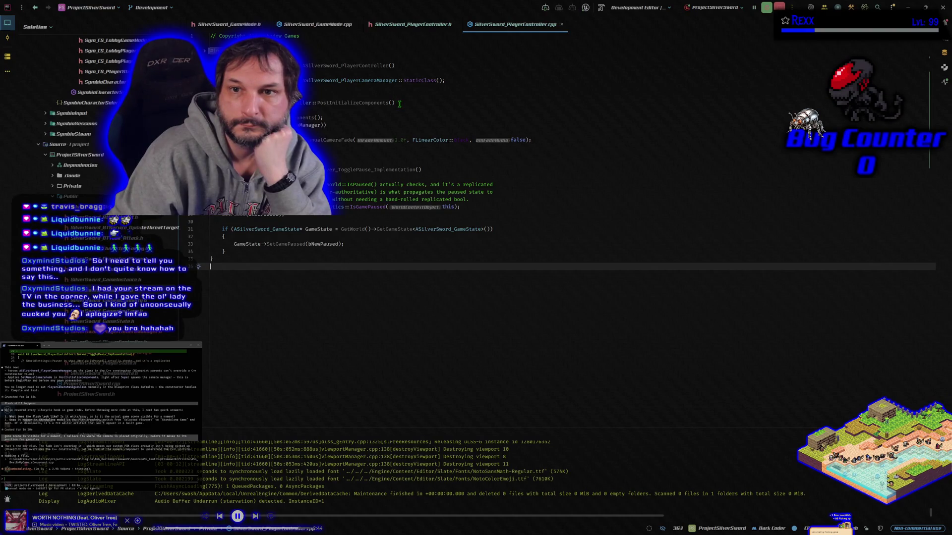
click(456, 80)
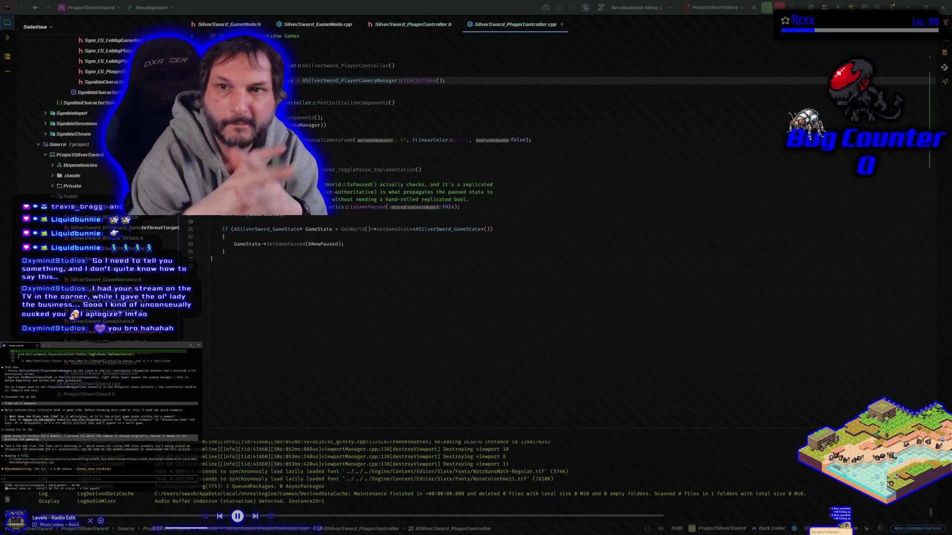
click(410, 27)
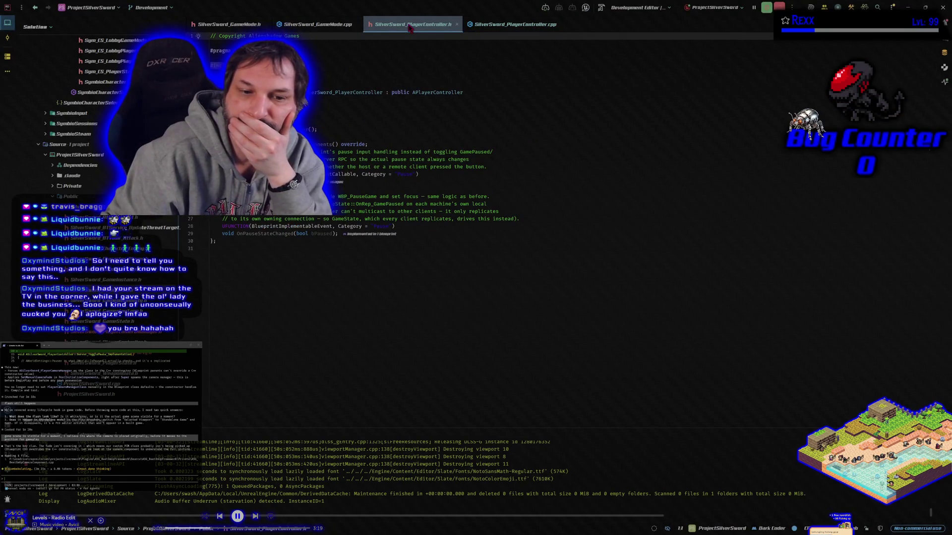
Open SilverSword_PlayerCameraManager.h and its .cpp, placing the cursor on BeginPlay's fade call
key(Return)
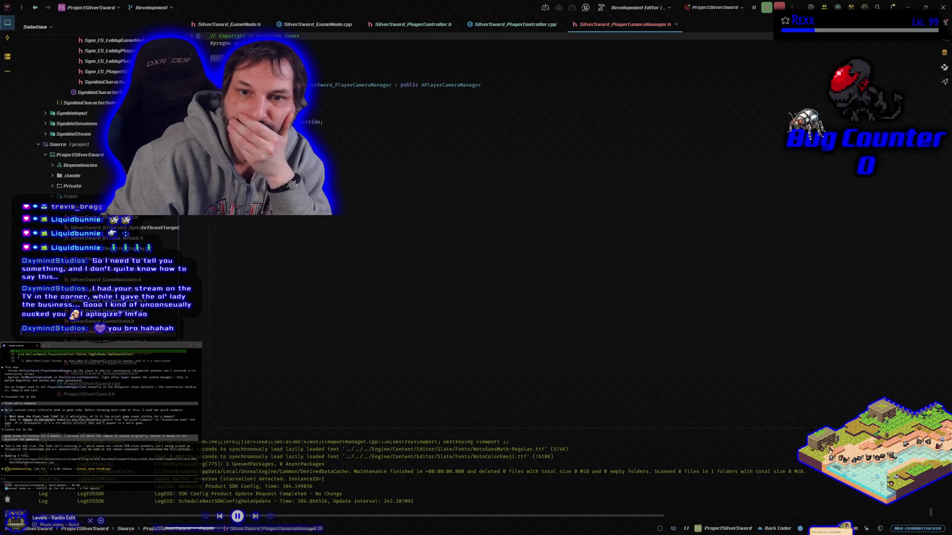
key(ctrl+alt+Home)
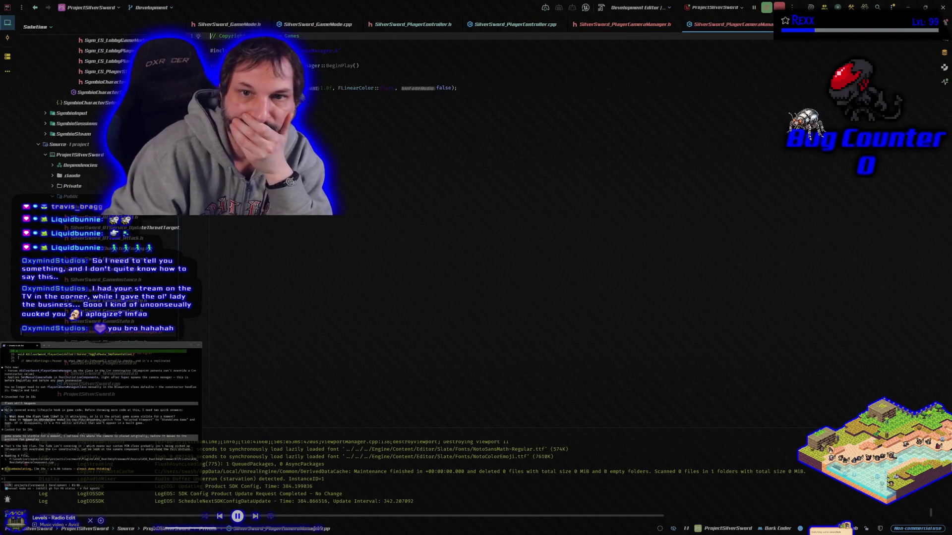
click(476, 89)
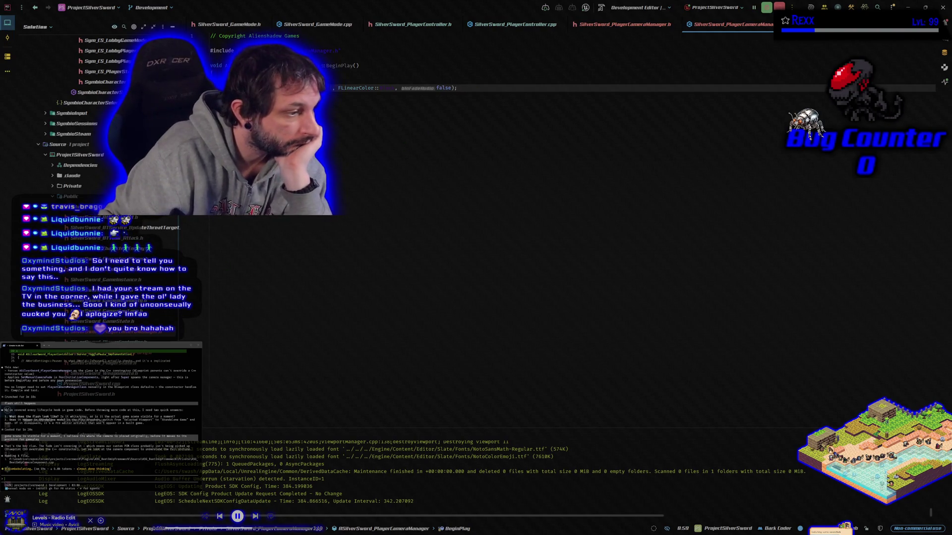
Pick the /mo slash command in the Claude Code terminal and wait for its proposed edit
text(/)
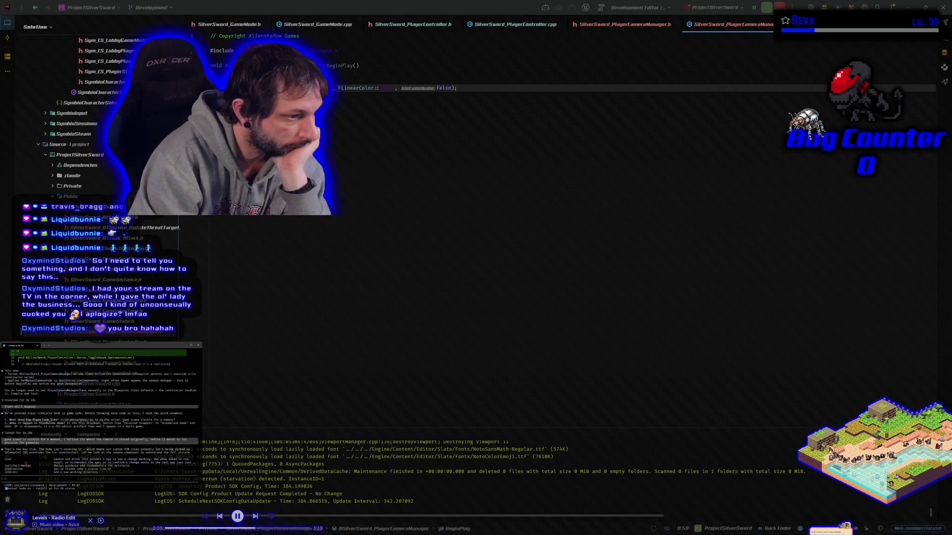
text(m)
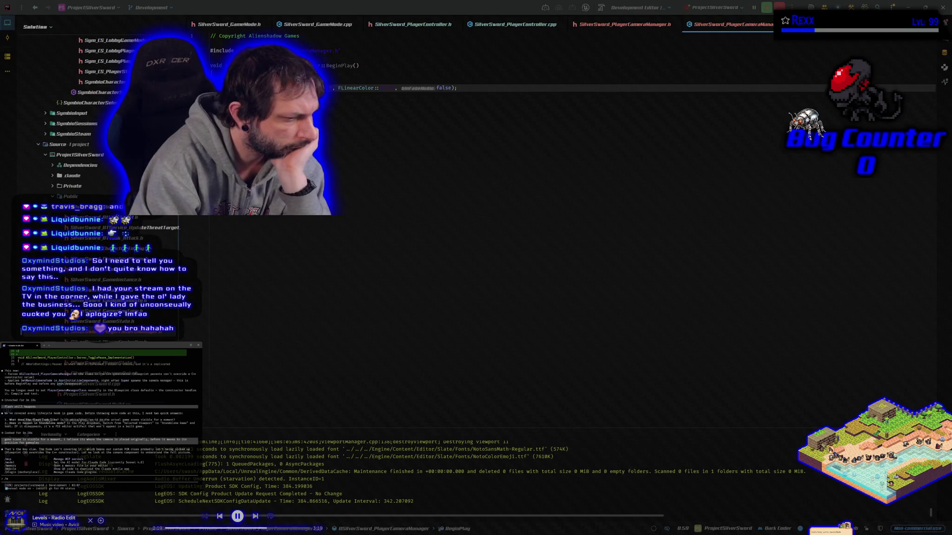
key(BackSpace)
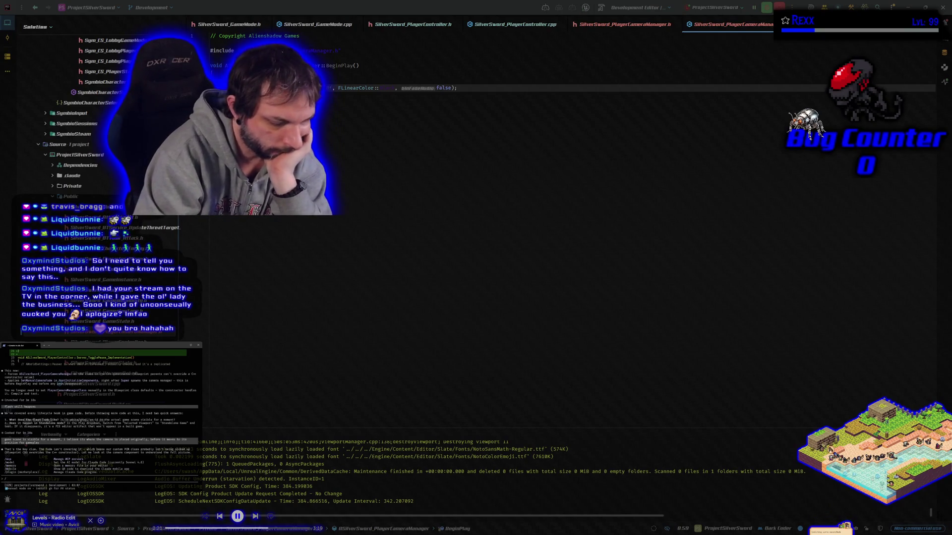
key(Down)
key(Down)
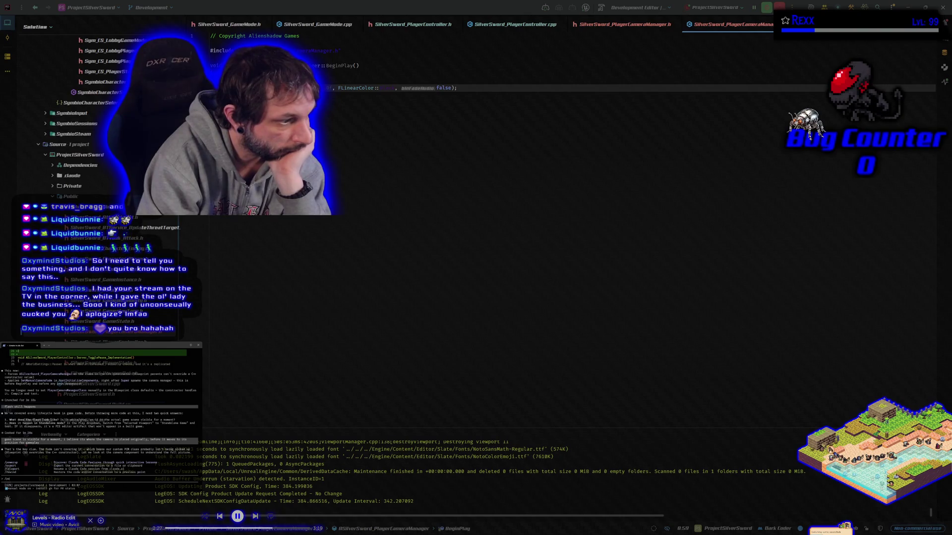
text(p)
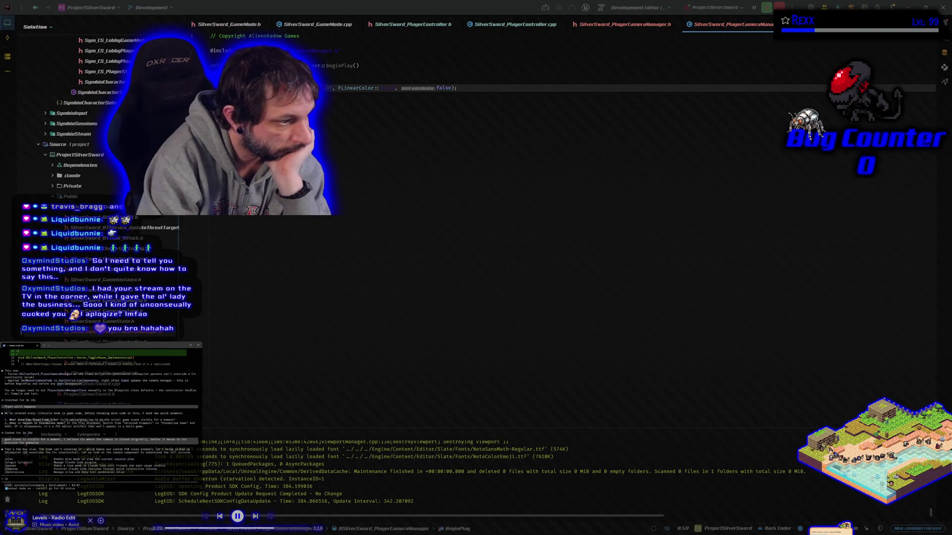
key(BackSpace)
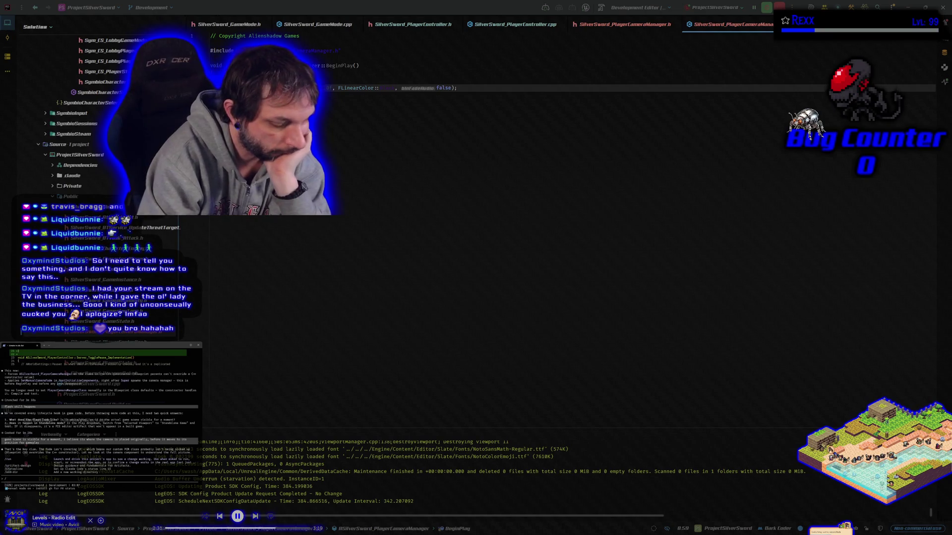
text(m)
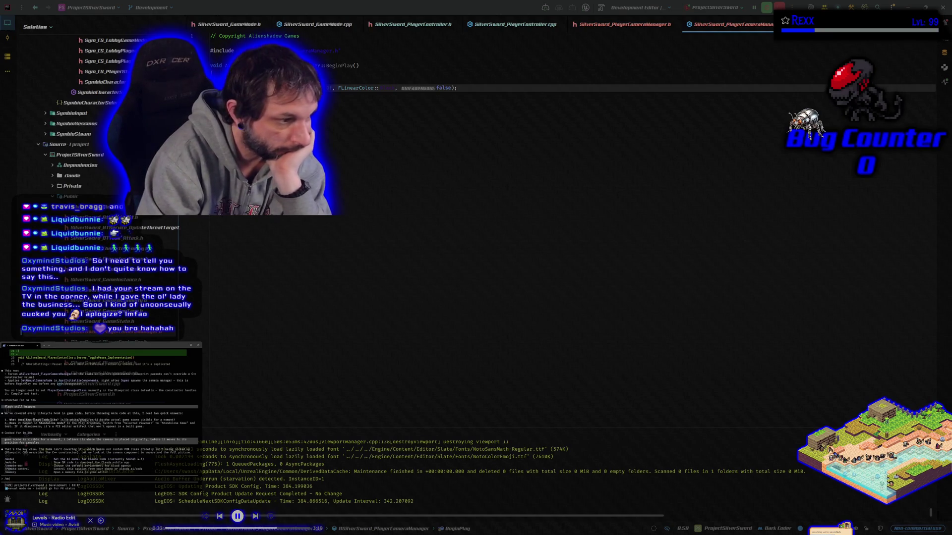
text(od)
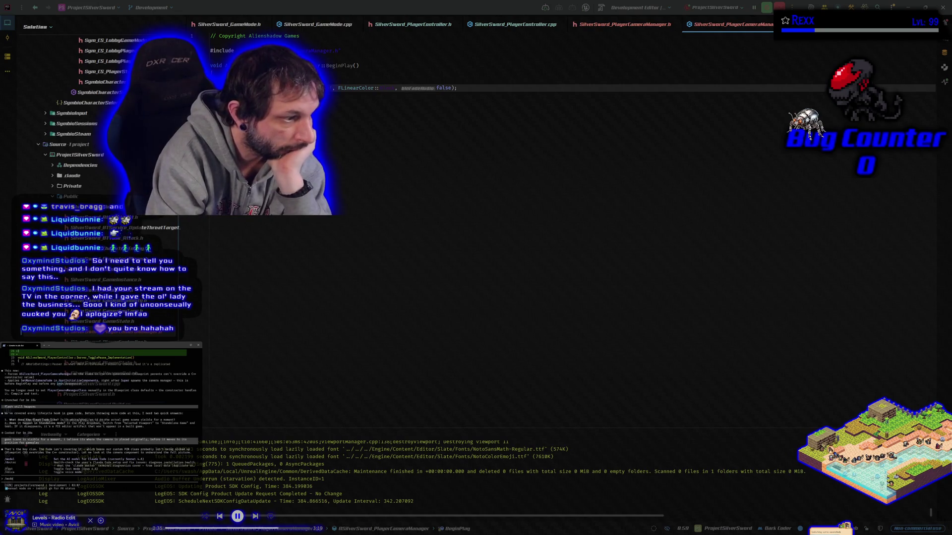
key(BackSpace)
key(BackSpace)
key(BackSpace)
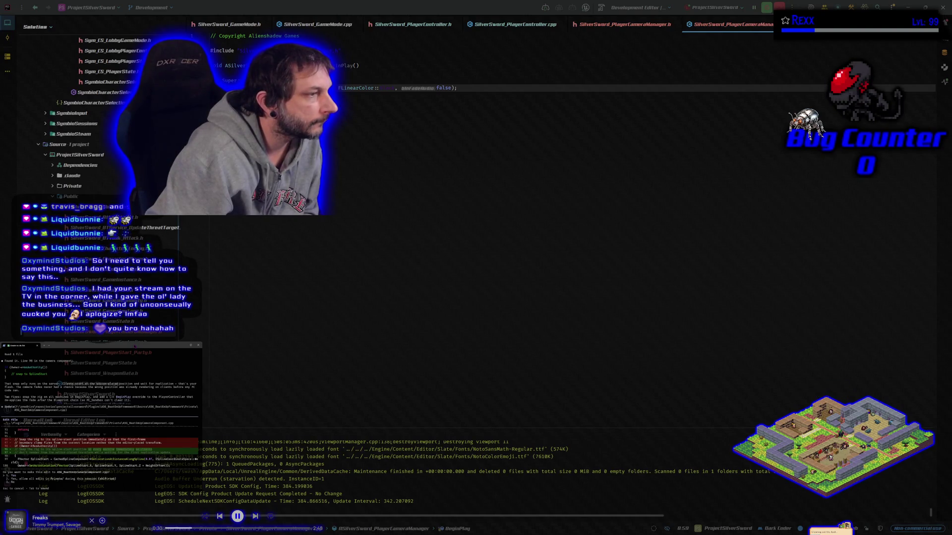
Approve three proposed edits, including SilverSword_PlayerController.h, then ask what should be cleaned up or removed
key(Return)
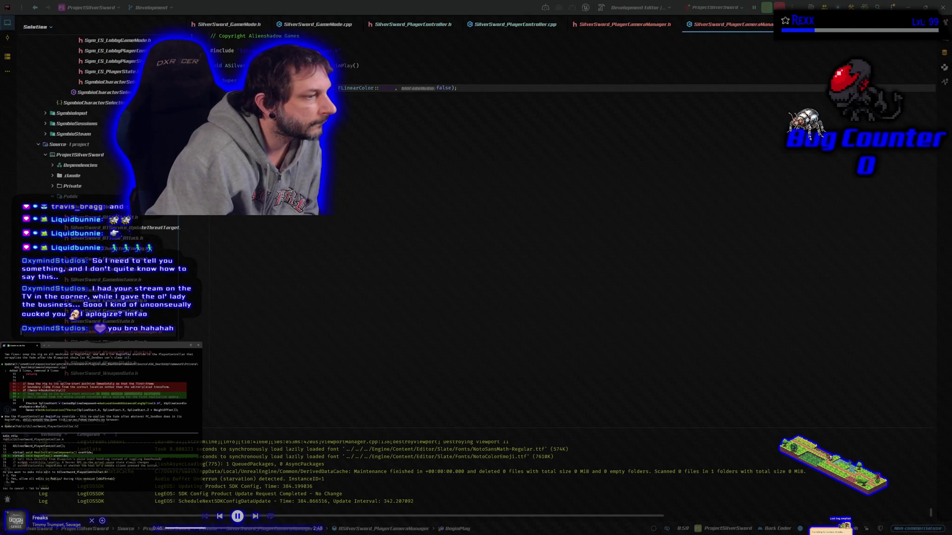
key(Return)
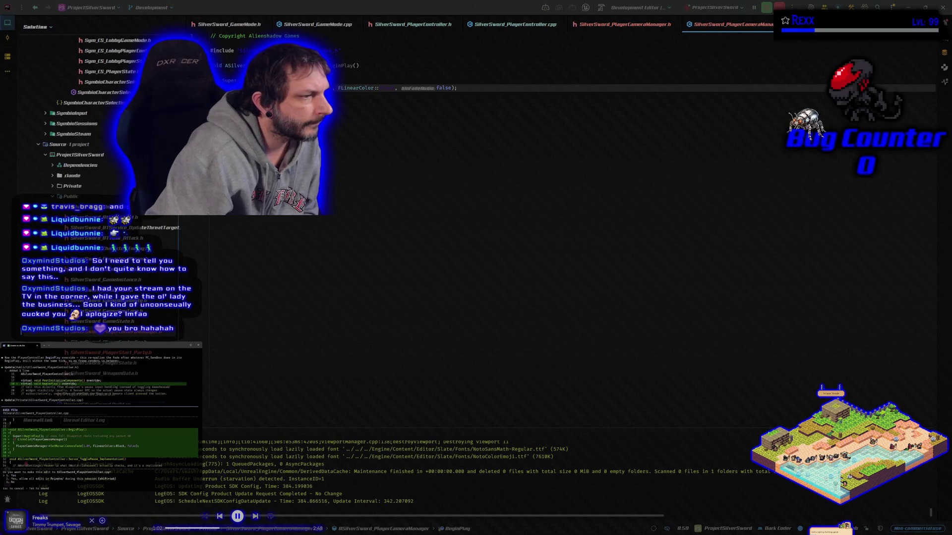
key(Return)
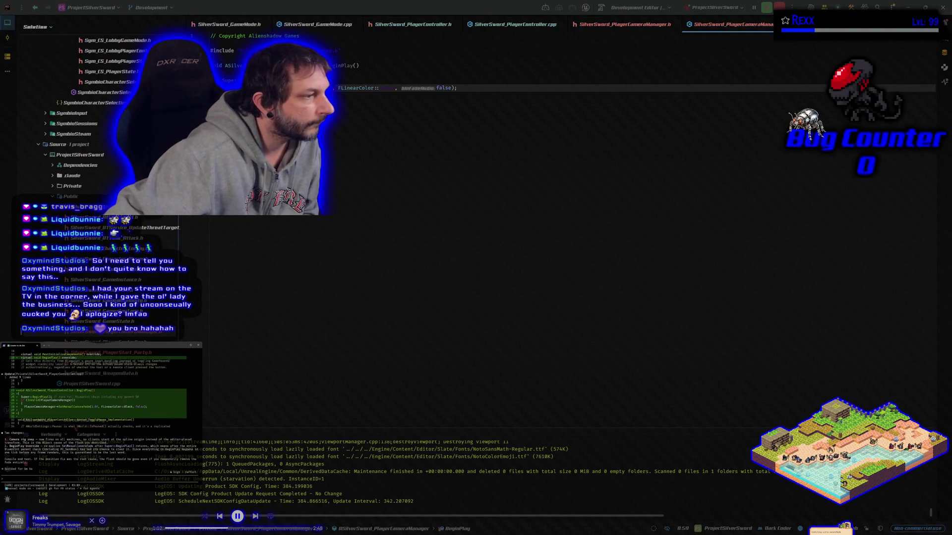
text(is the)
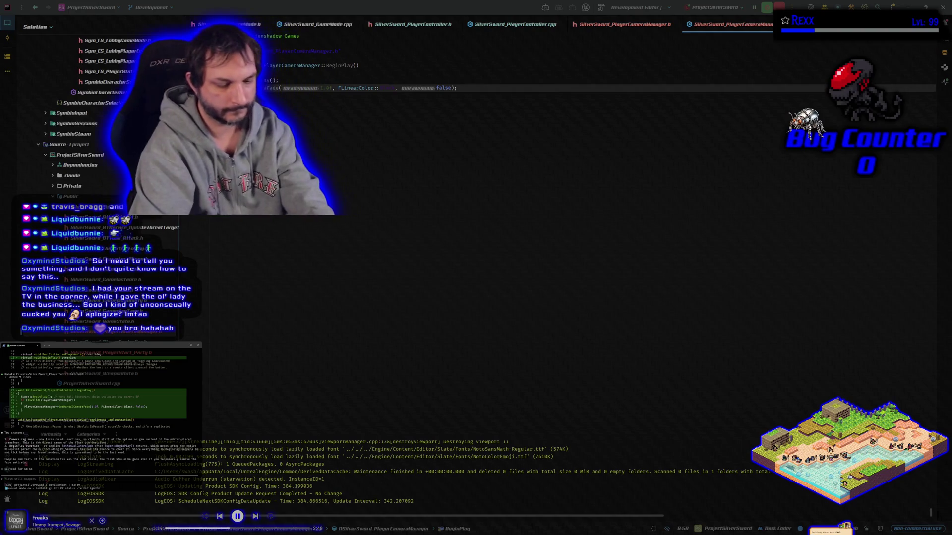
text(re anything)
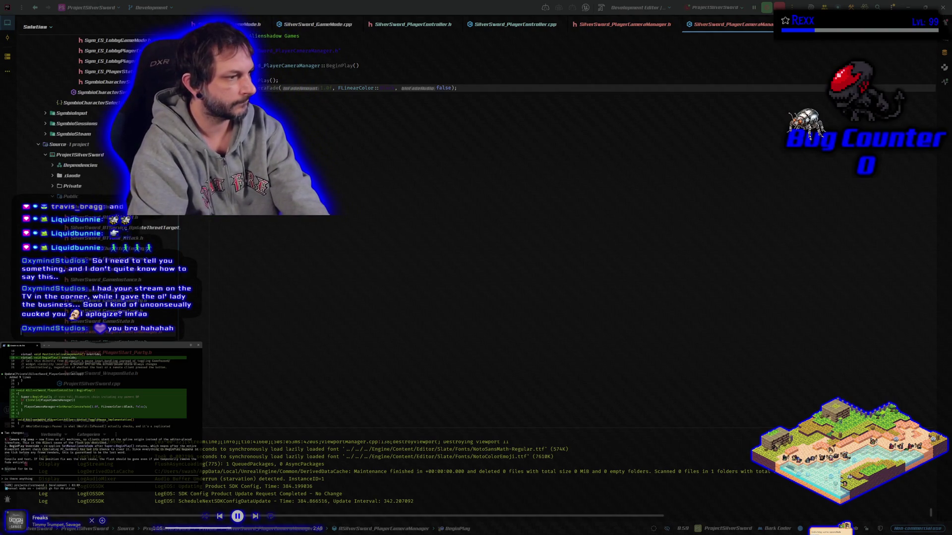
text( we doed)
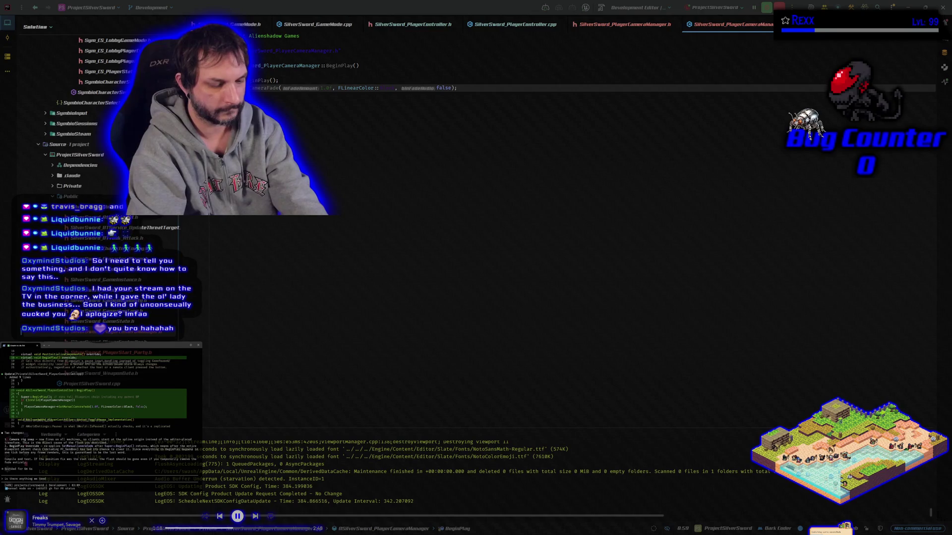
text( to klean up or remove)
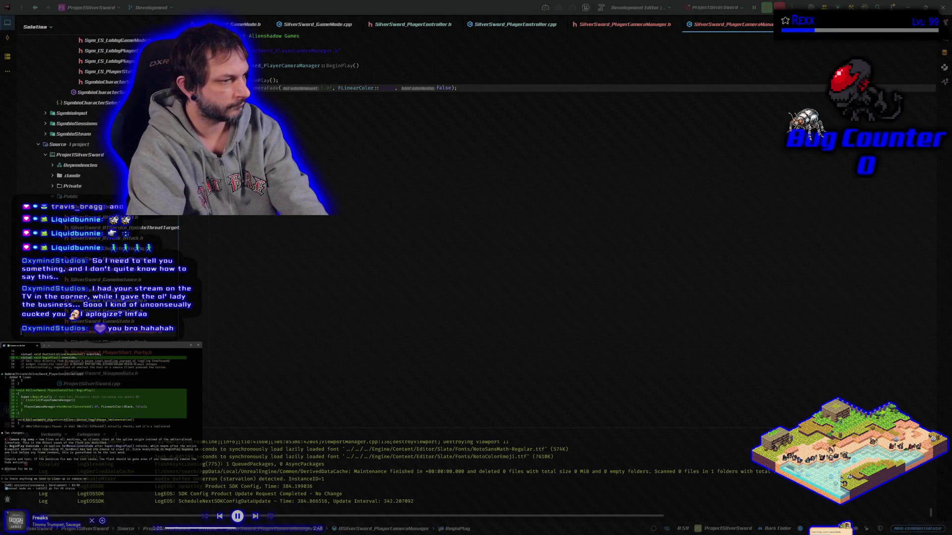
key(Return)
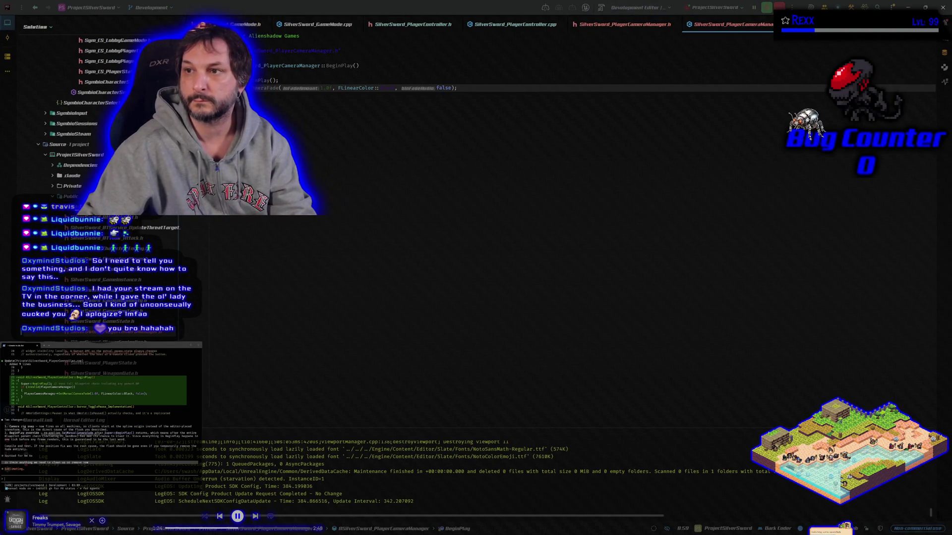
Build the project, then run the build again once it finishes
click(601, 8)
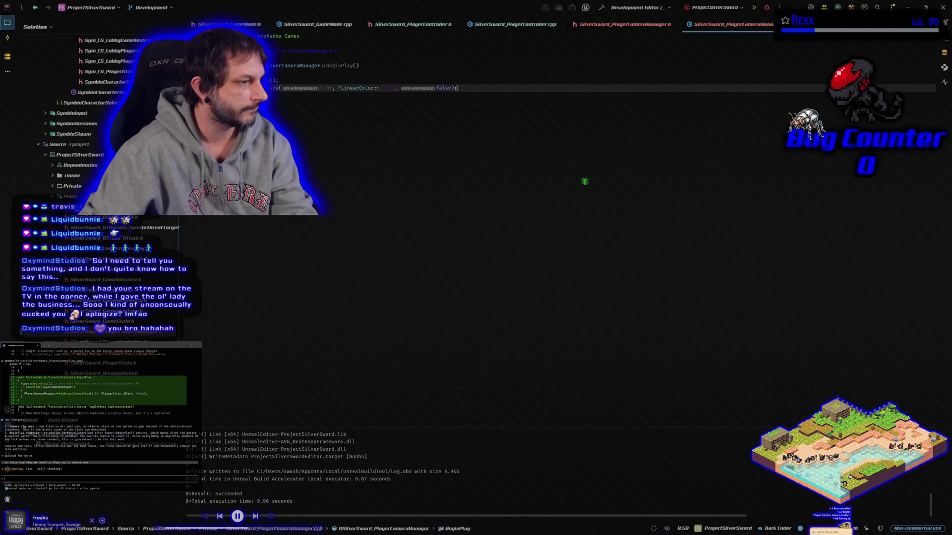
click(779, 7)
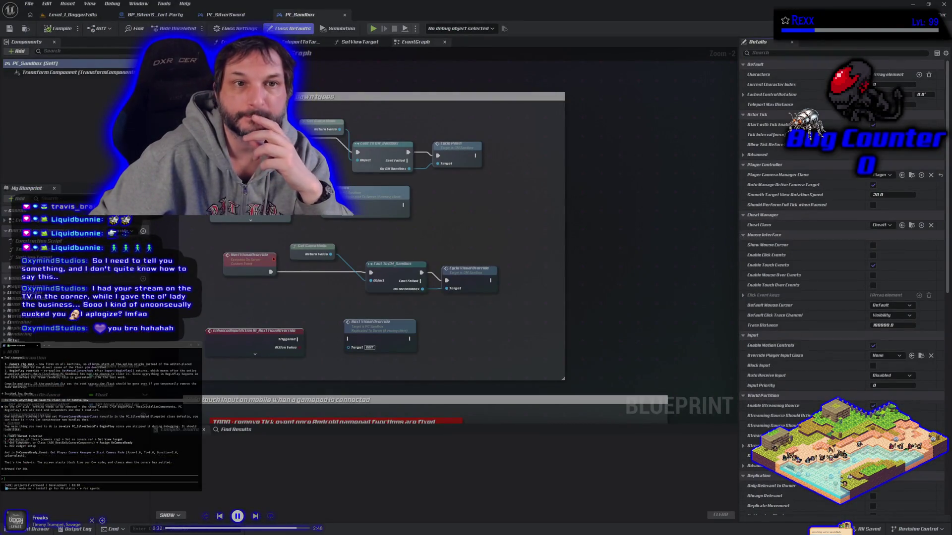
Switch from the PC_Sandbox blueprint to the Level_1_DaggerFalls level viewport
click(73, 14)
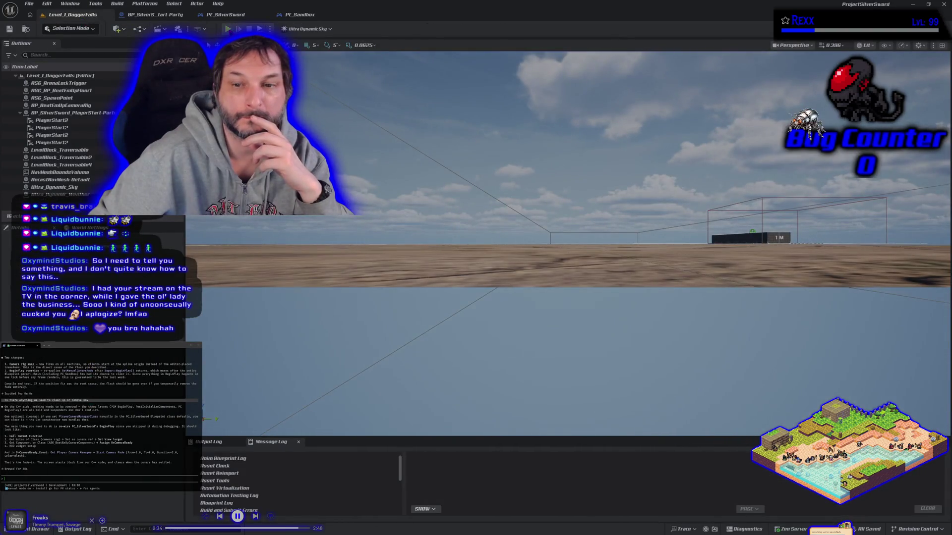
Play-test the level with two clients, then tell the assistant 'now ew position' (players flash into place)
key(alt+p)
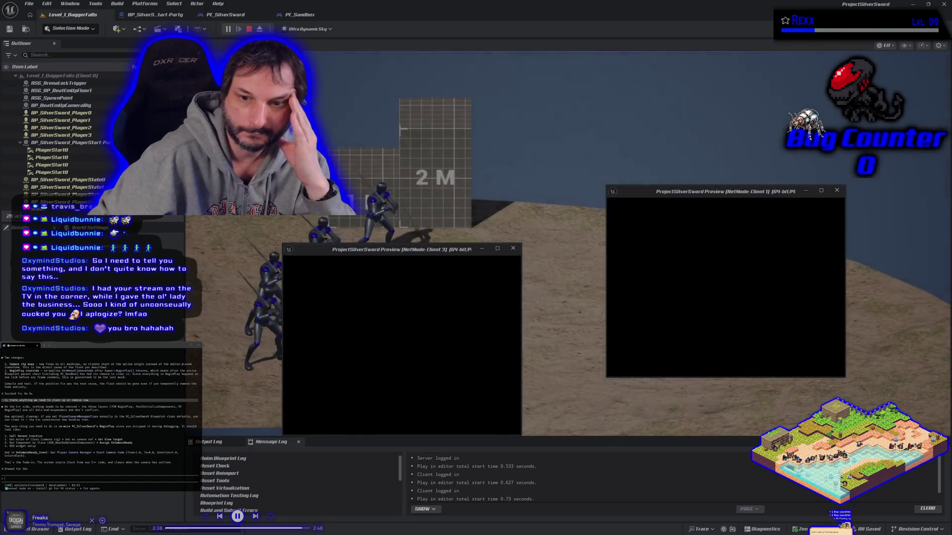
key(Escape)
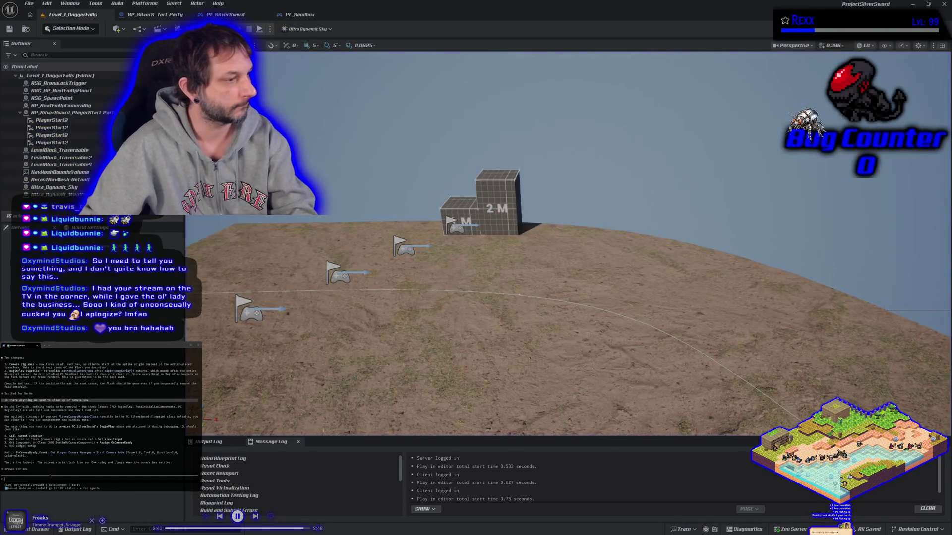
click(50, 480)
text(now they just flash in th)
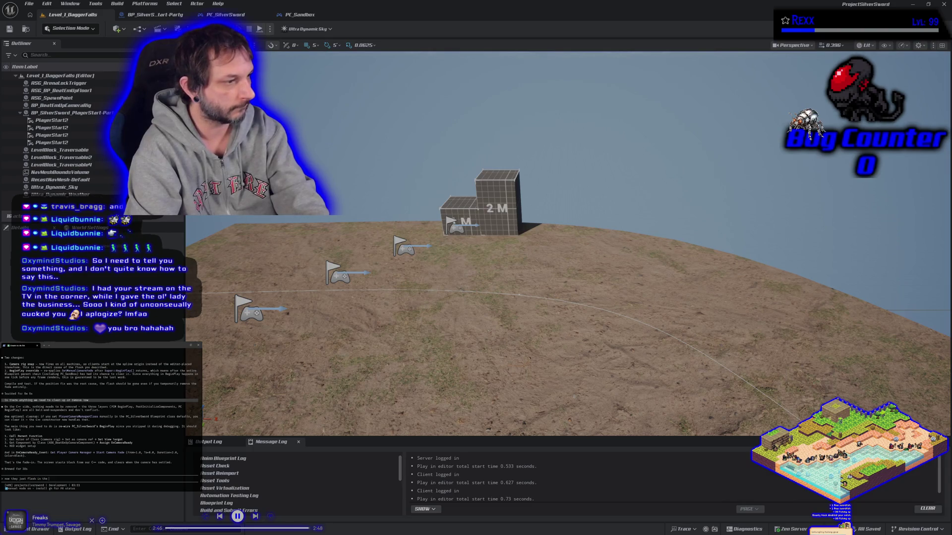
text( ew position)
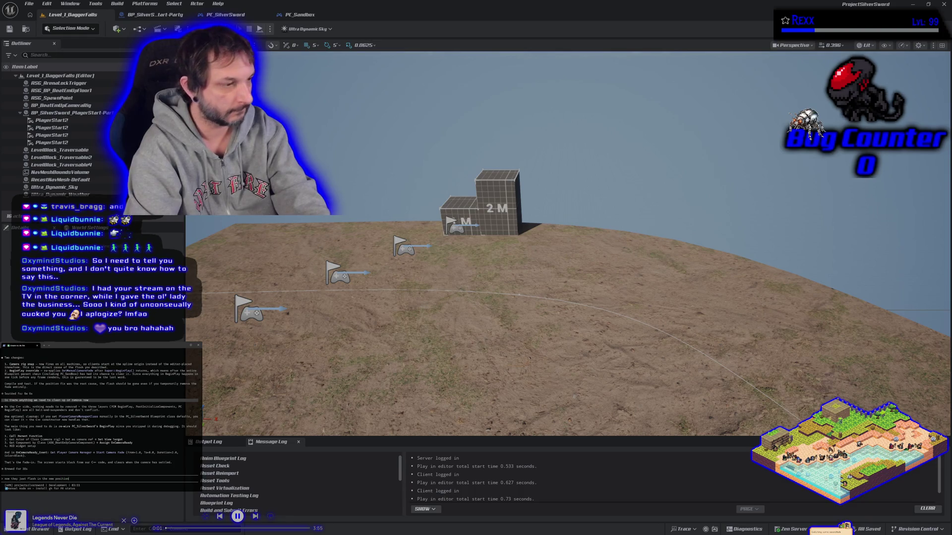
key(Return)
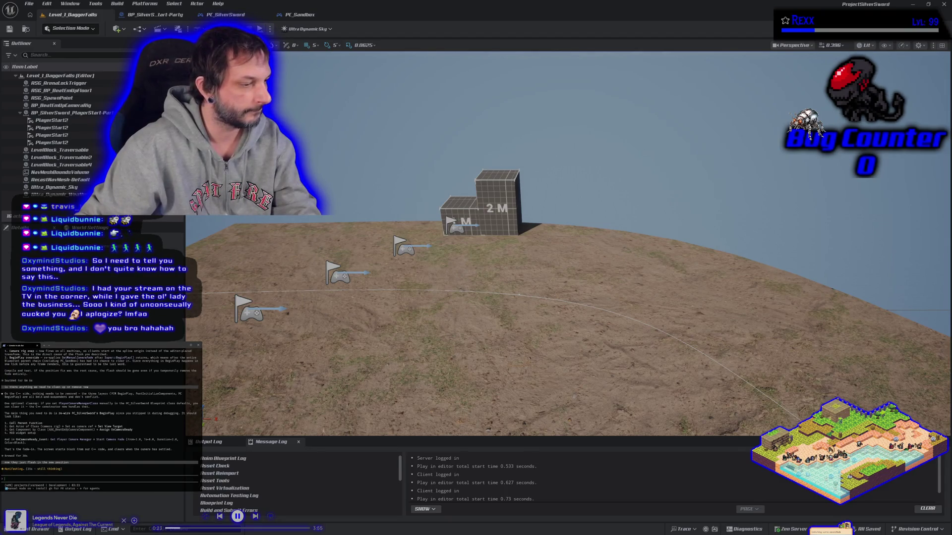
key(alt+Tab)
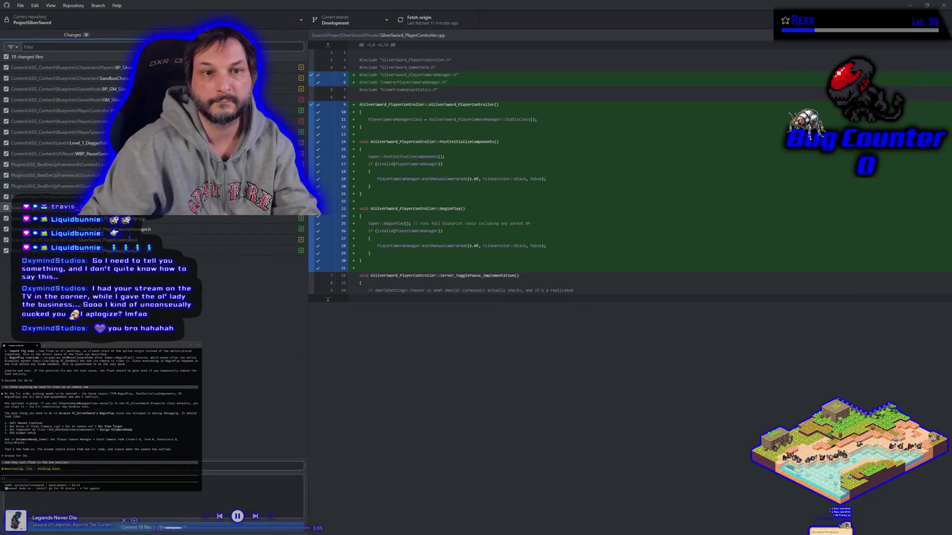
Step through each changed file's diff, from the PlayerController blueprint down to SilverSword_PlayerStart_Party.h
click(60, 110)
click(59, 121)
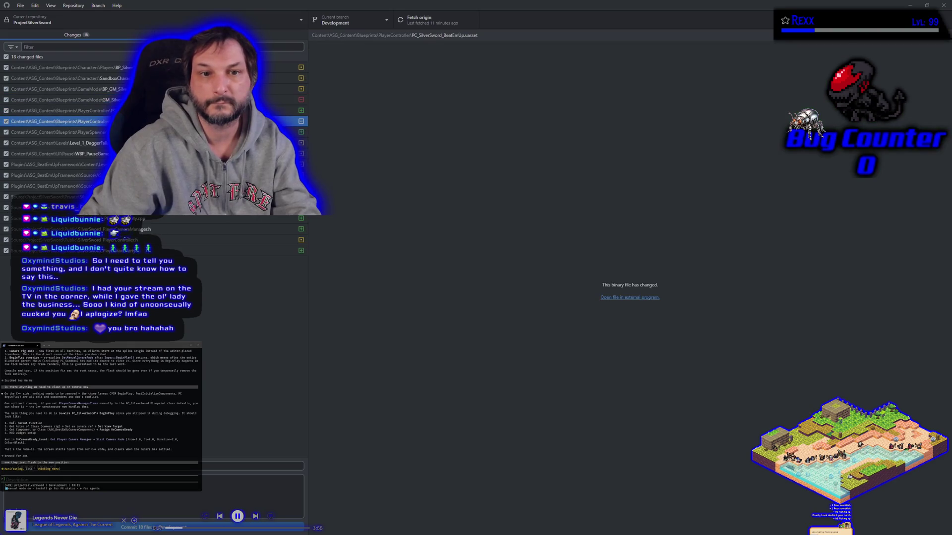
click(60, 132)
click(59, 143)
click(60, 153)
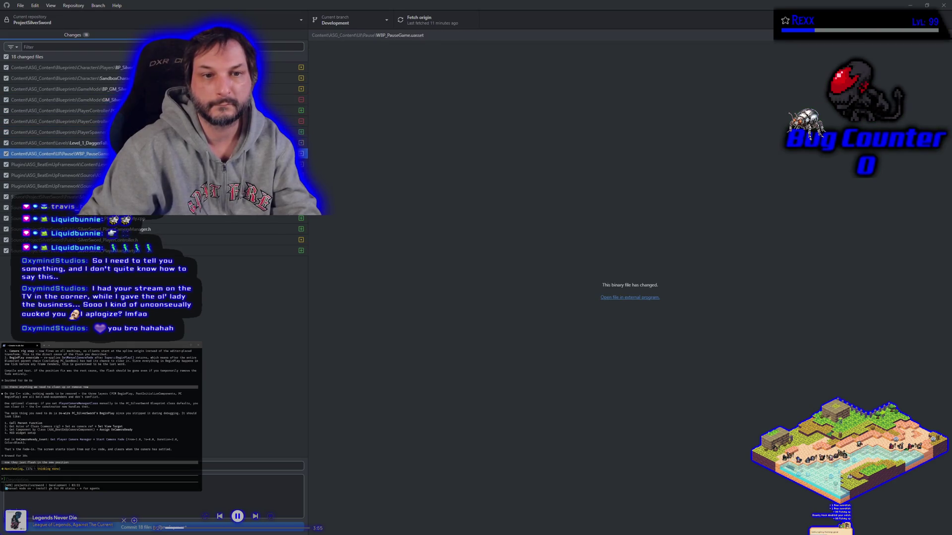
click(59, 175)
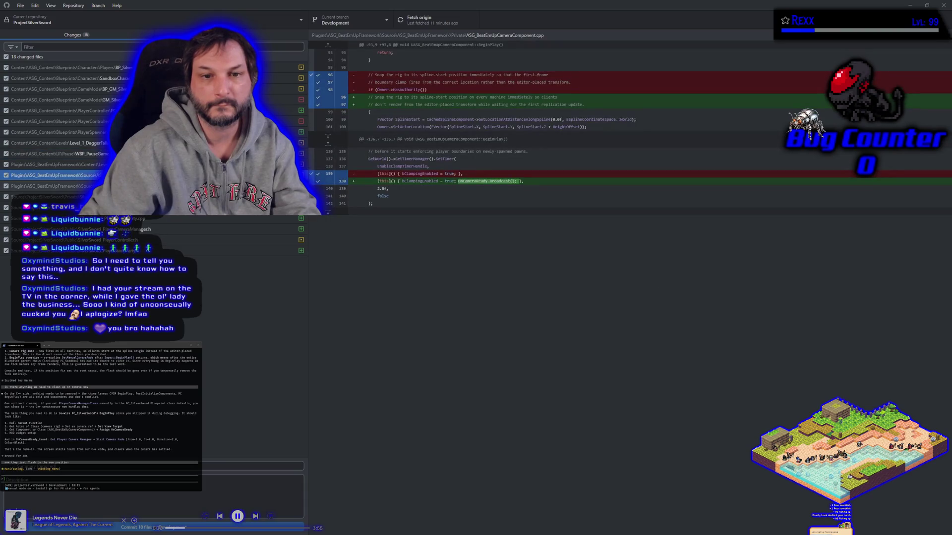
click(59, 186)
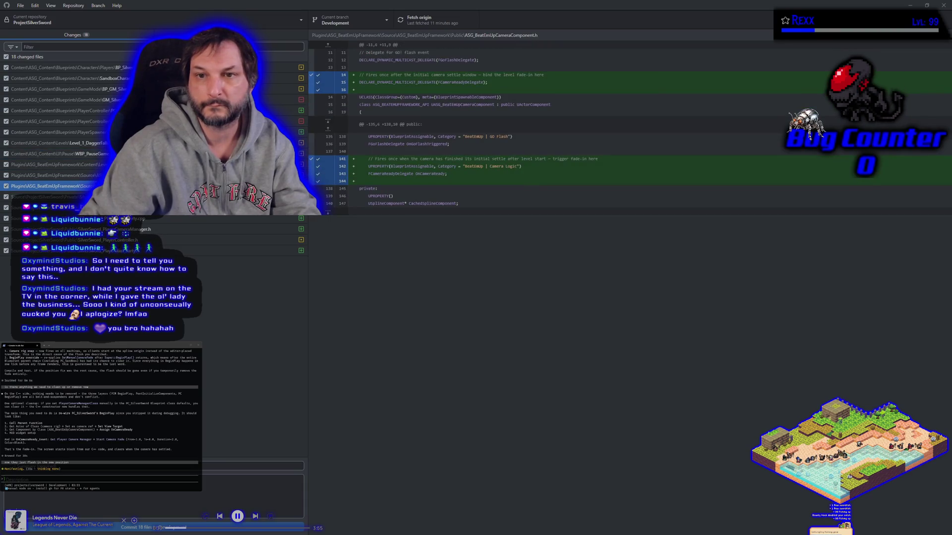
click(149, 197)
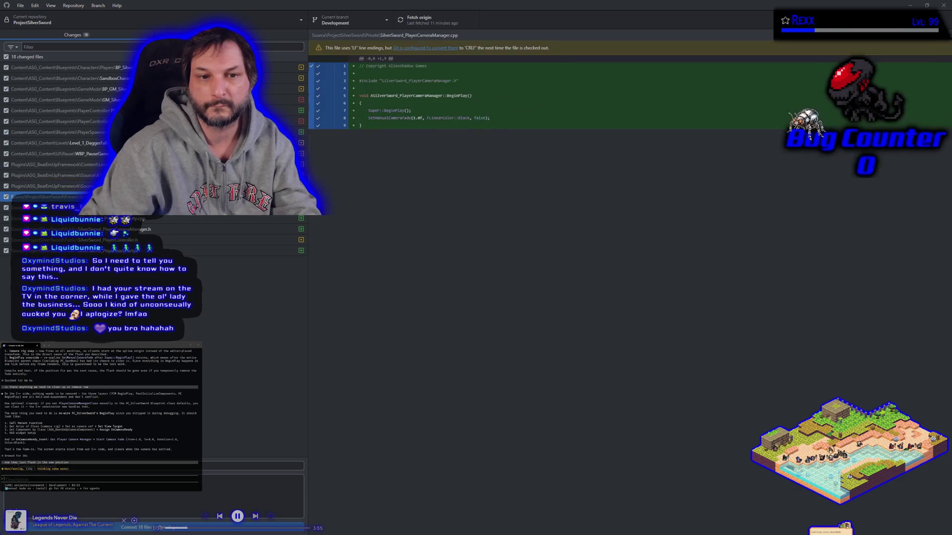
click(148, 207)
click(149, 218)
click(149, 229)
click(149, 240)
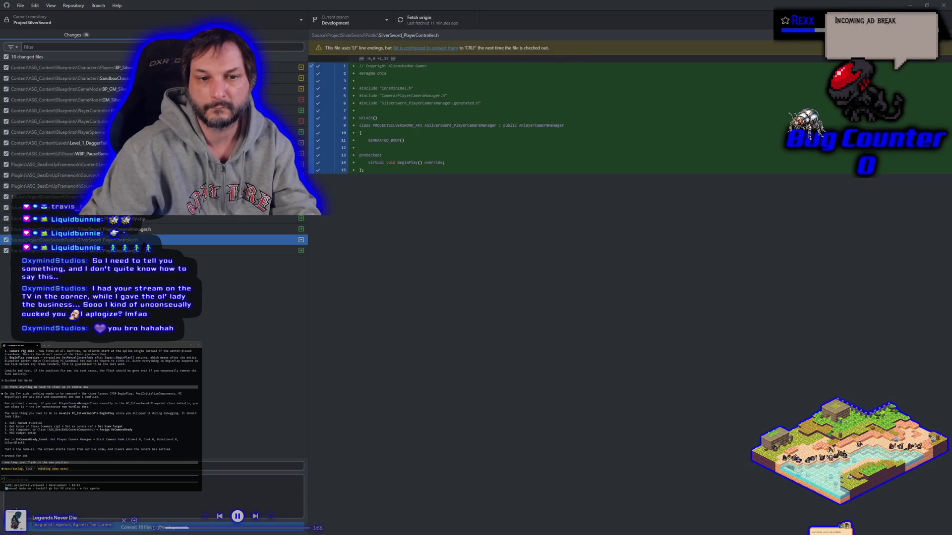
click(148, 250)
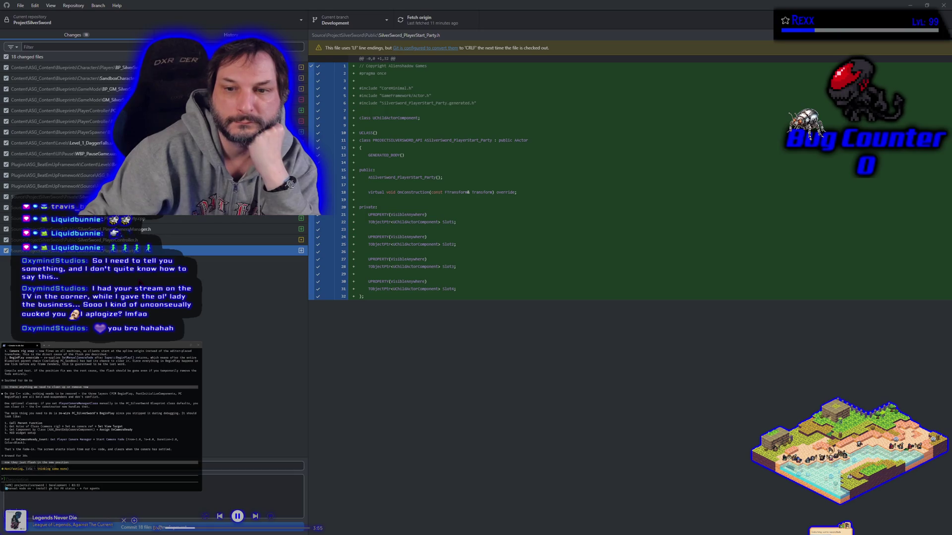
Recheck the SilverSword_PlayerController.h, PlayerController.cpp and new PlayerStart_Party.h diffs
click(74, 240)
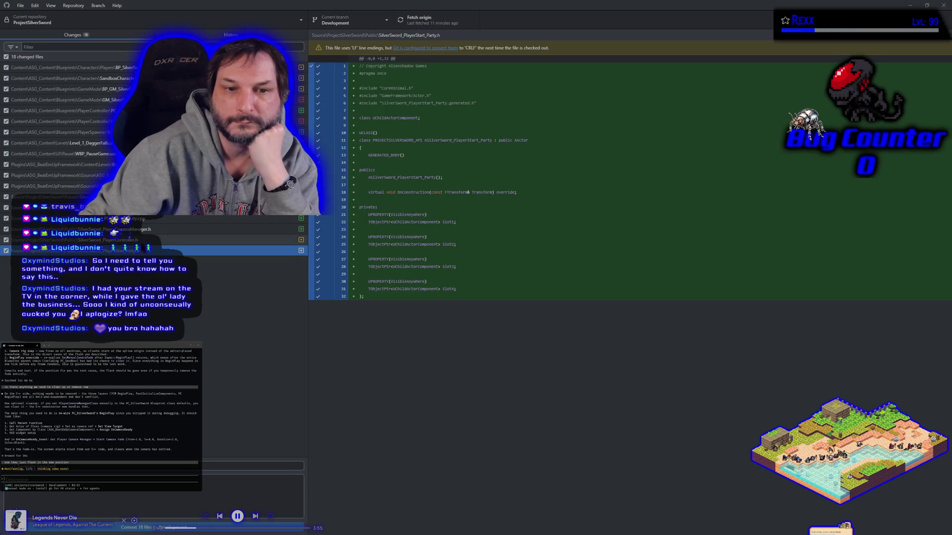
click(75, 250)
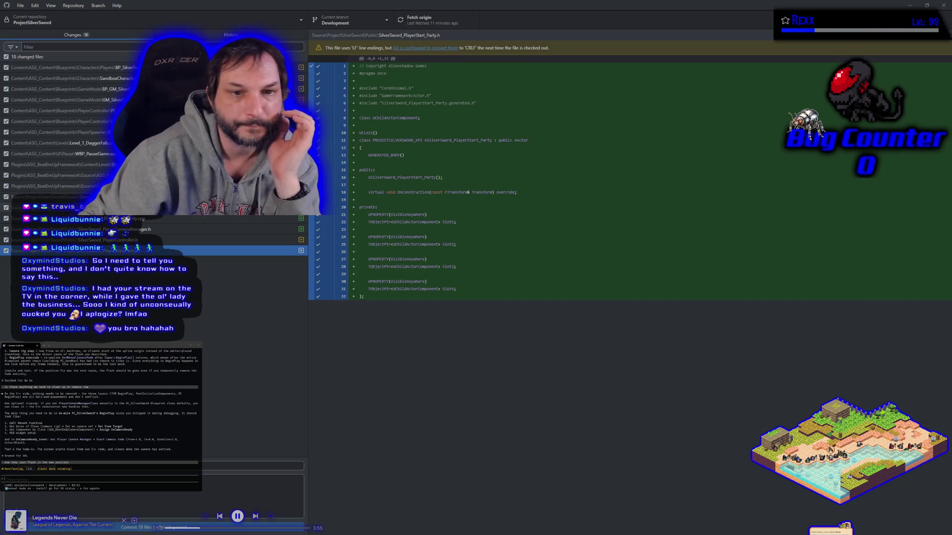
click(75, 207)
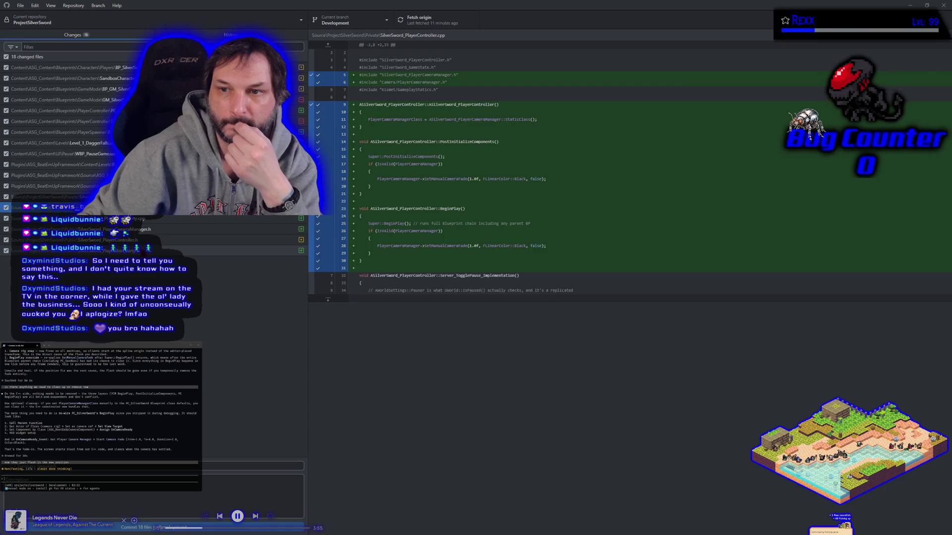
click(74, 250)
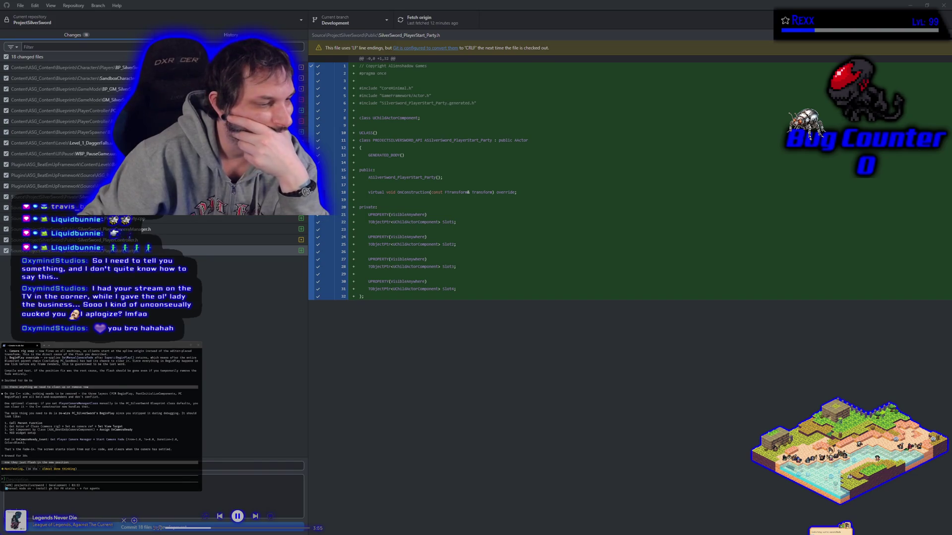
Leave the GitHub Desktop review and return to JetBrains Rider
key(alt+Tab)
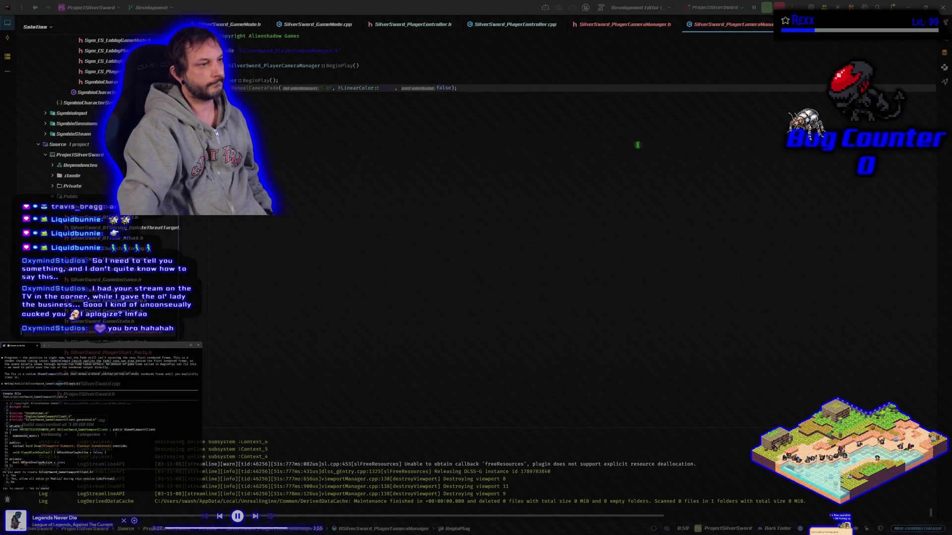
Approve the assistant's new SilverSword_GameViewportClient.h/.cpp files and two edits, then build the project
key(Return)
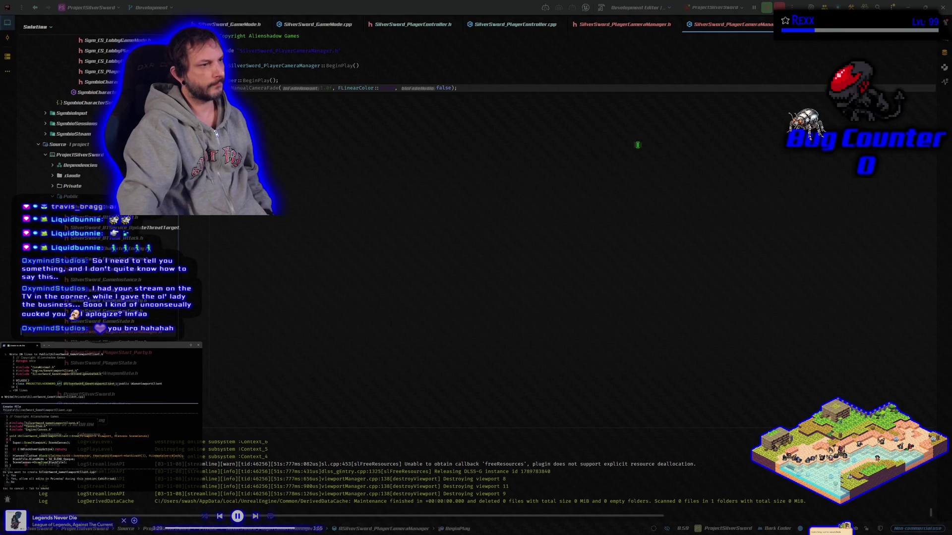
key(Return)
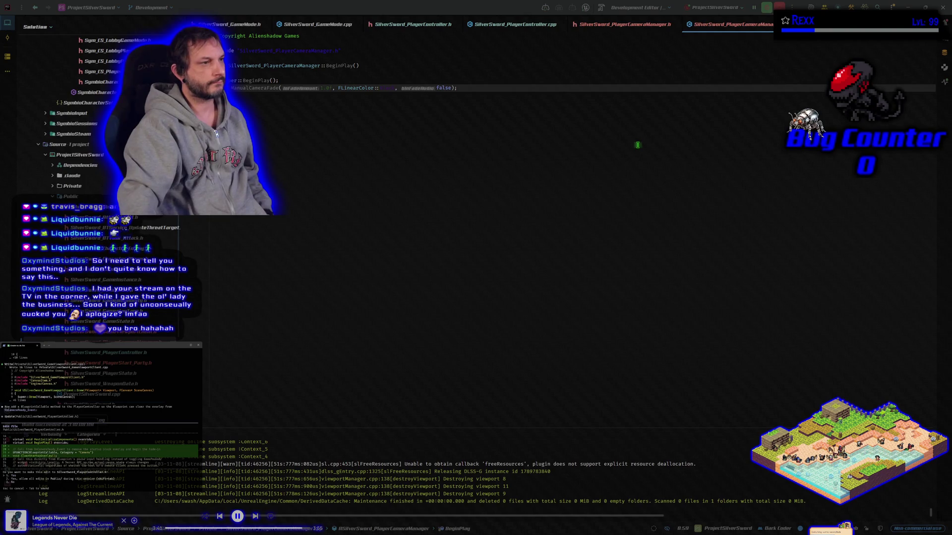
key(Return)
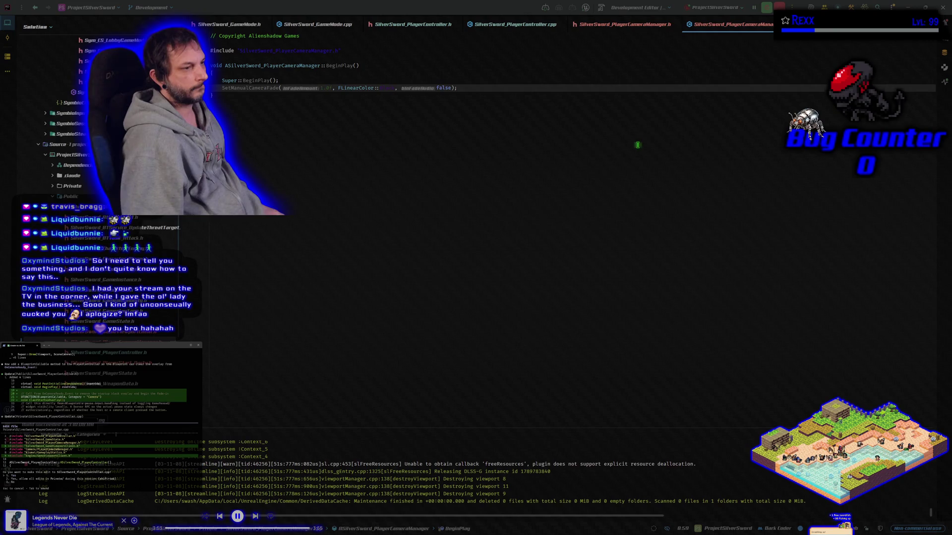
key(Return)
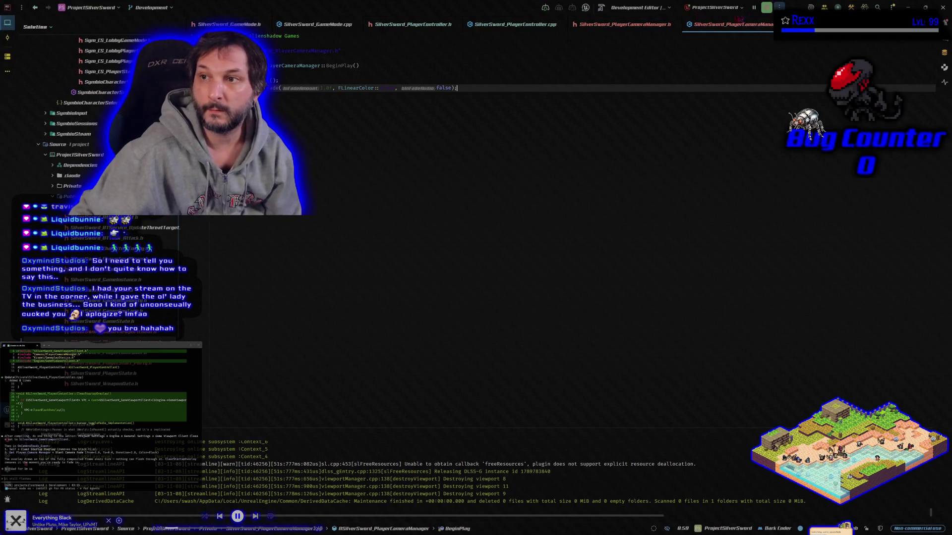
click(602, 7)
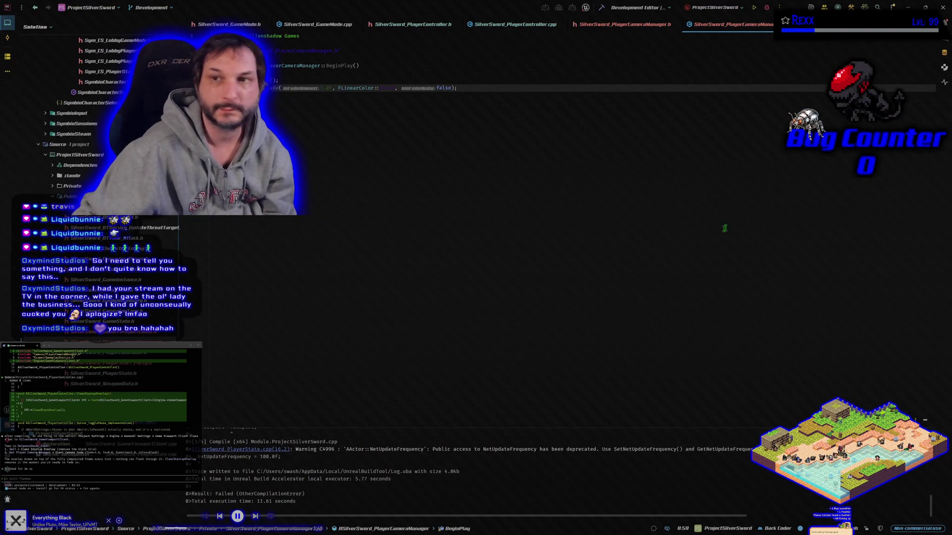
Rebuild to reproduce the C4458 'Viewport' hides-member error and paste it into the assistant
click(766, 8)
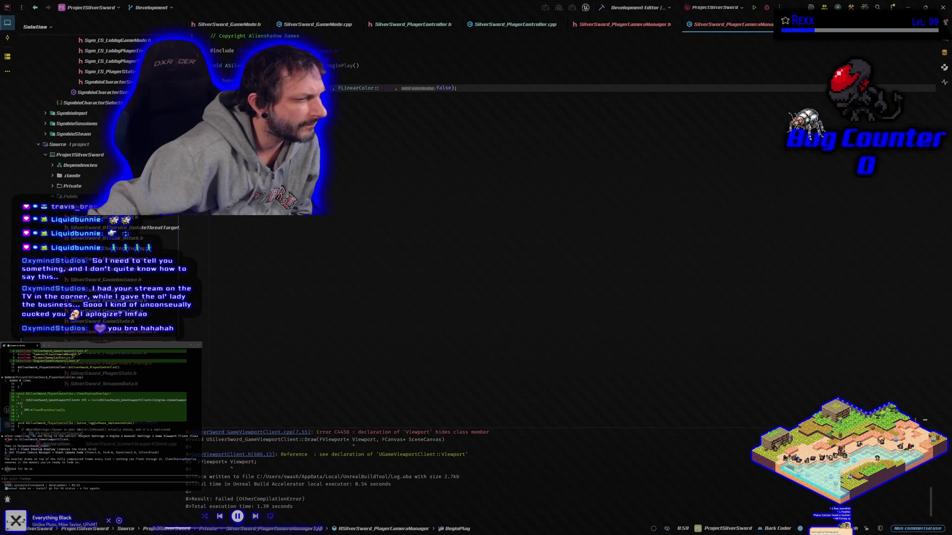
click(102, 479)
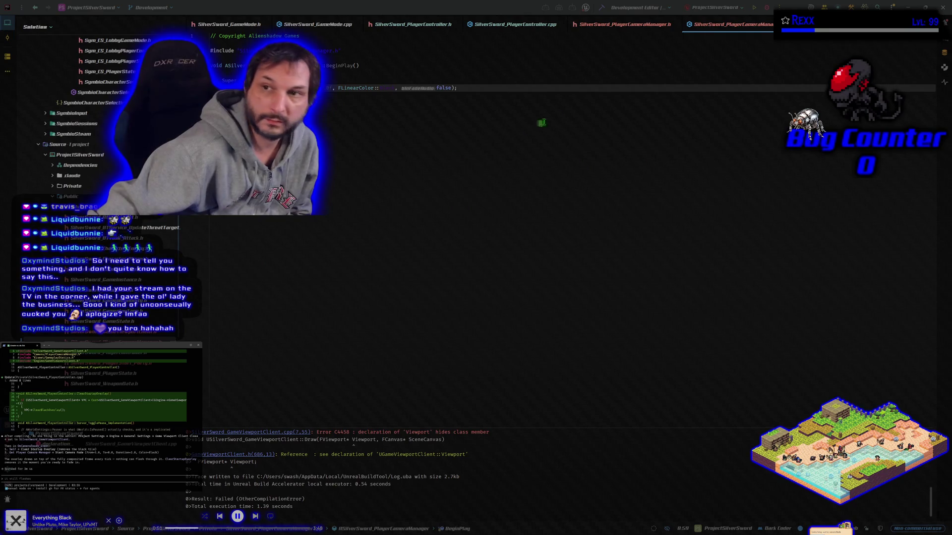
key(ctrl+shift+b)
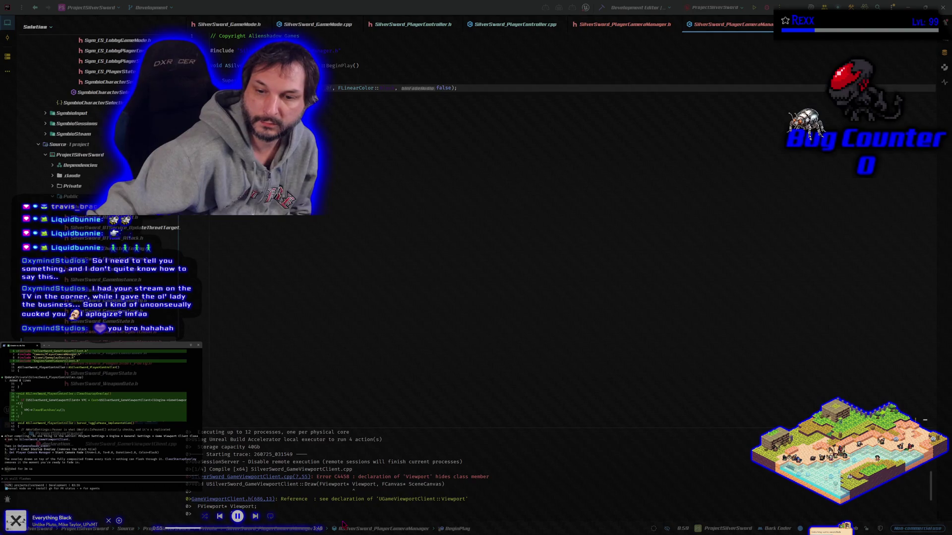
drag(258, 506, 187, 476)
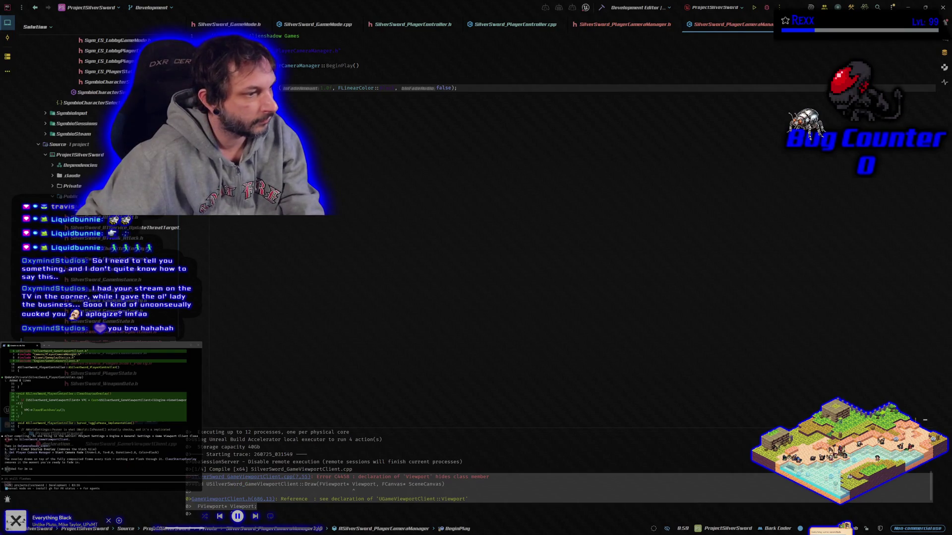
click(82, 479)
key(ctrl+v)
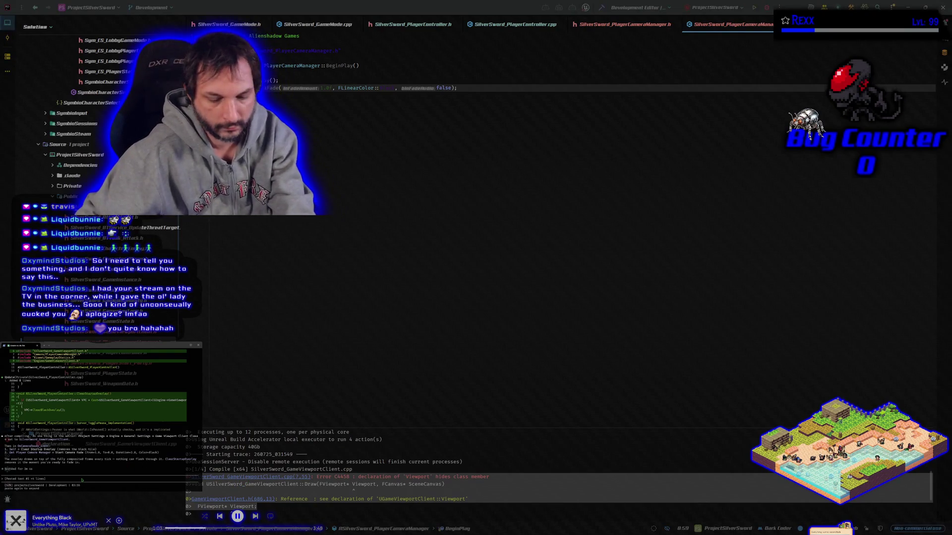
key(Return)
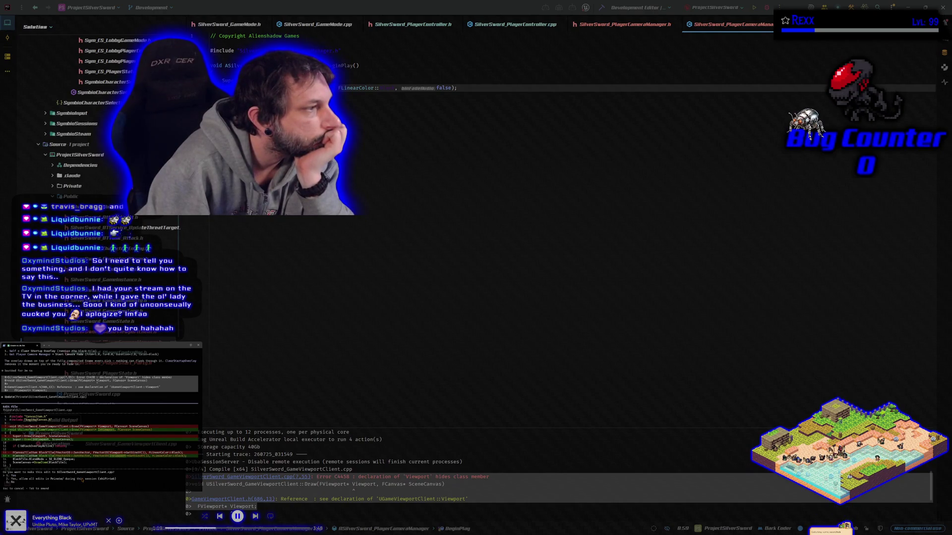
Approve the assistant's fix, reply 'it works', and rebuild the project successfully
key(Return)
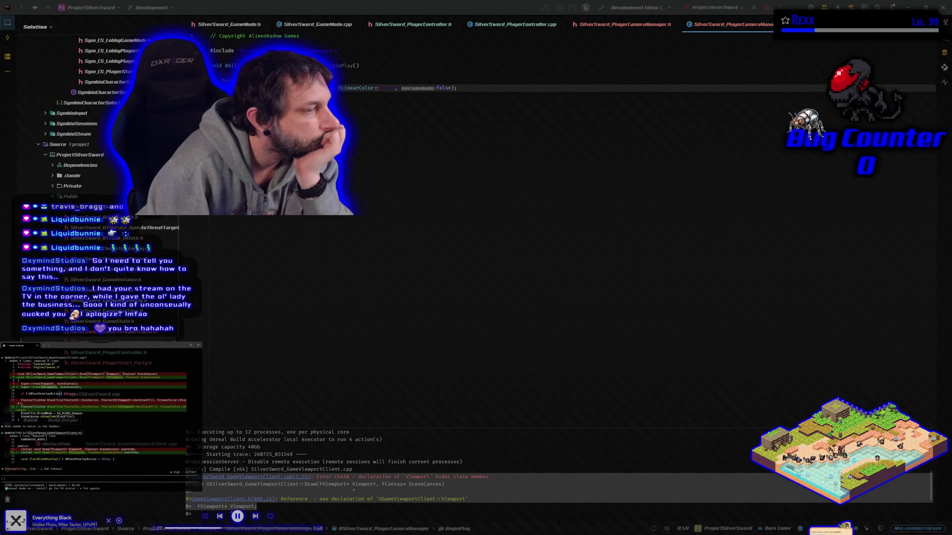
text(it works)
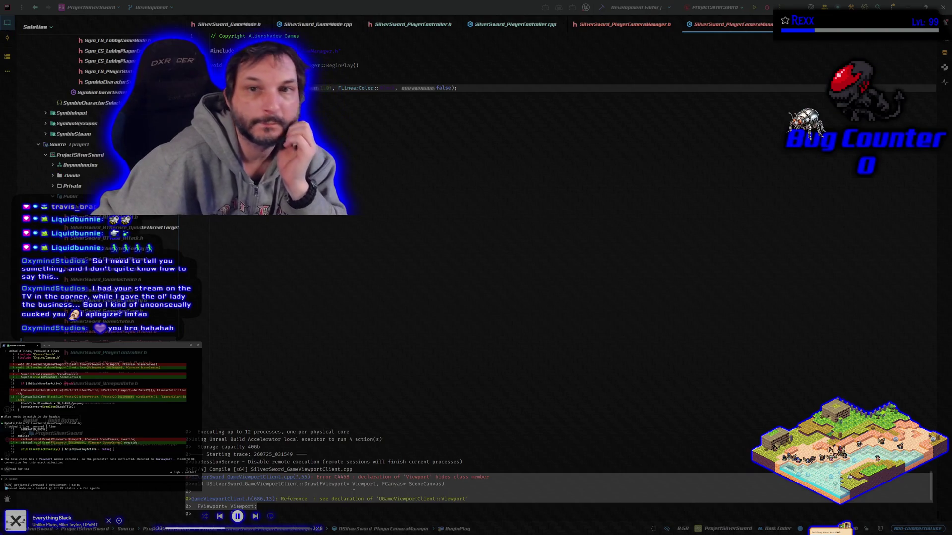
click(607, 136)
key(ctrl+shift+b)
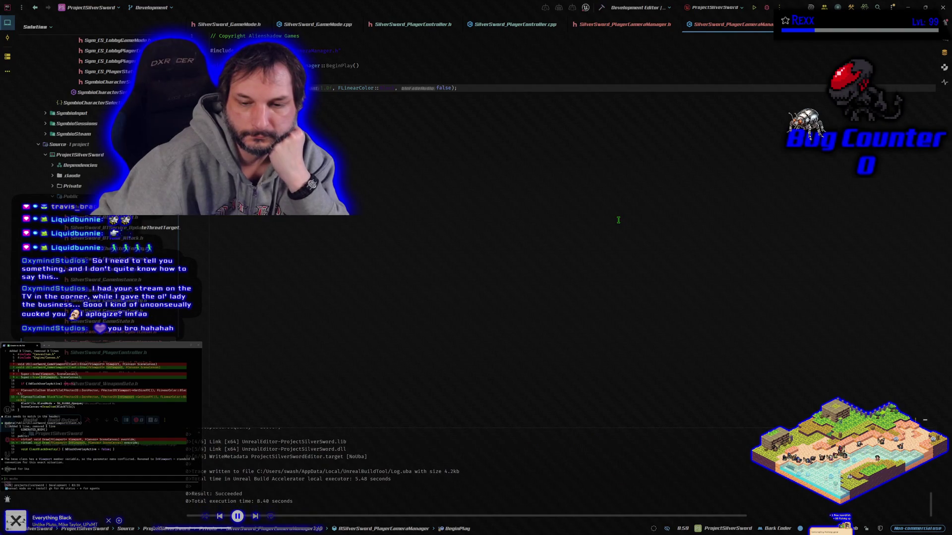
Launch the project from Rider under the debugger and switch to the Unreal editor
click(767, 8)
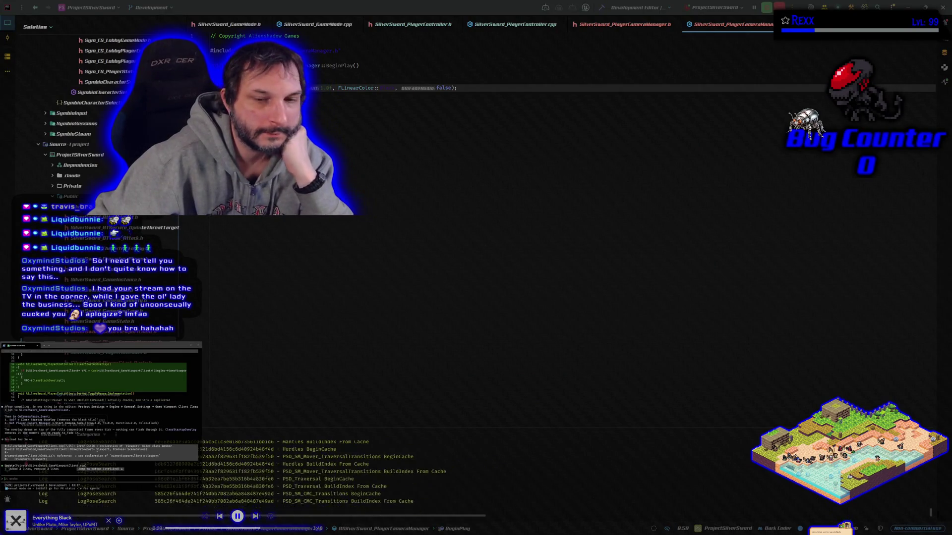
key(alt+Tab)
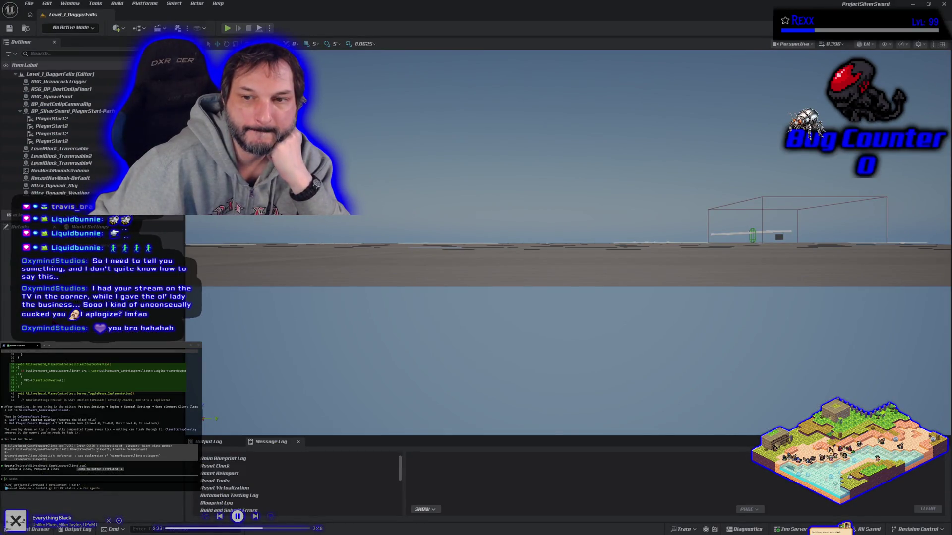
Set Game Viewport Client Class to SilverSword_GameViewportClient in Project Settings and restart the editor
key(alt+Tab)
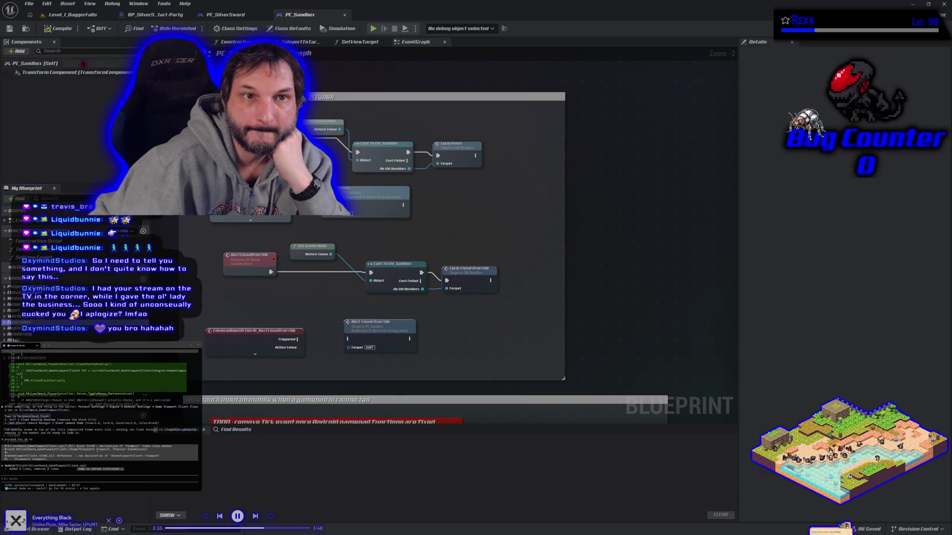
click(79, 14)
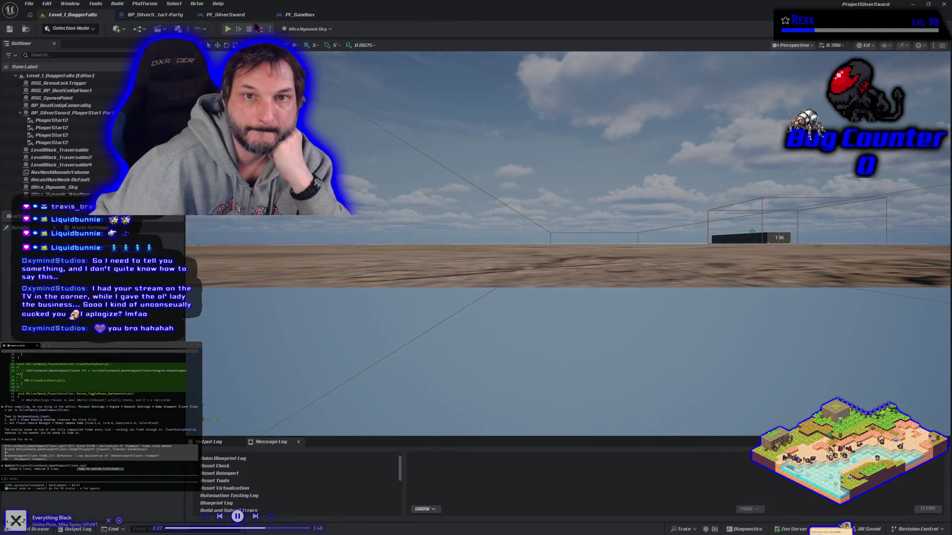
click(47, 4)
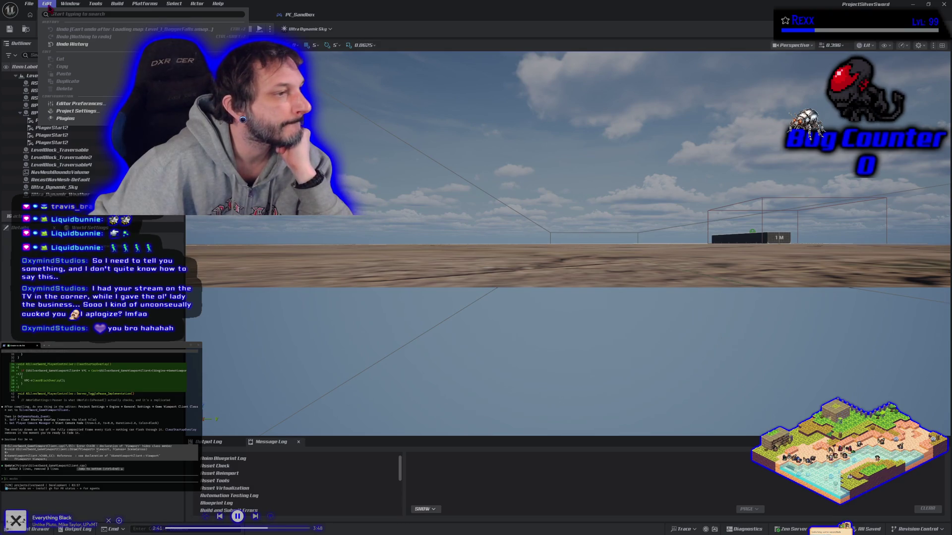
click(87, 116)
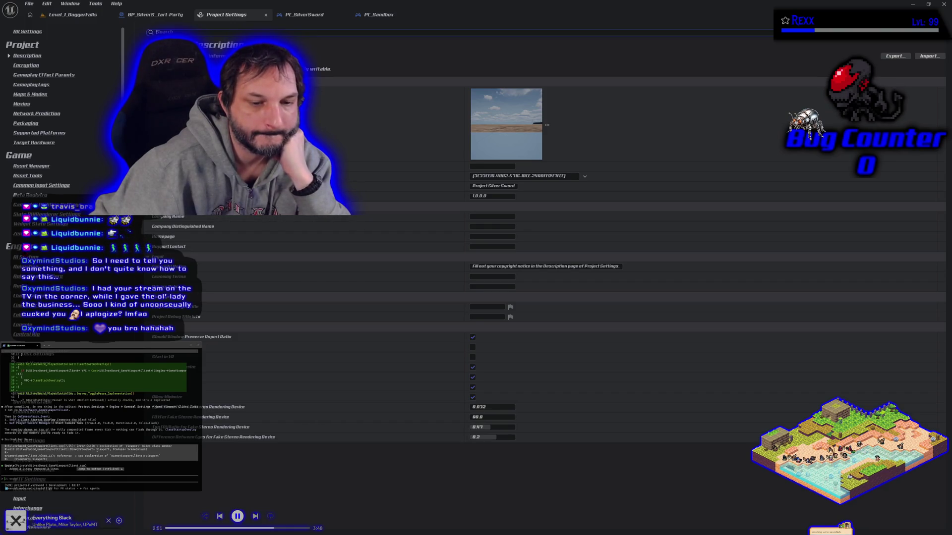
click(35, 478)
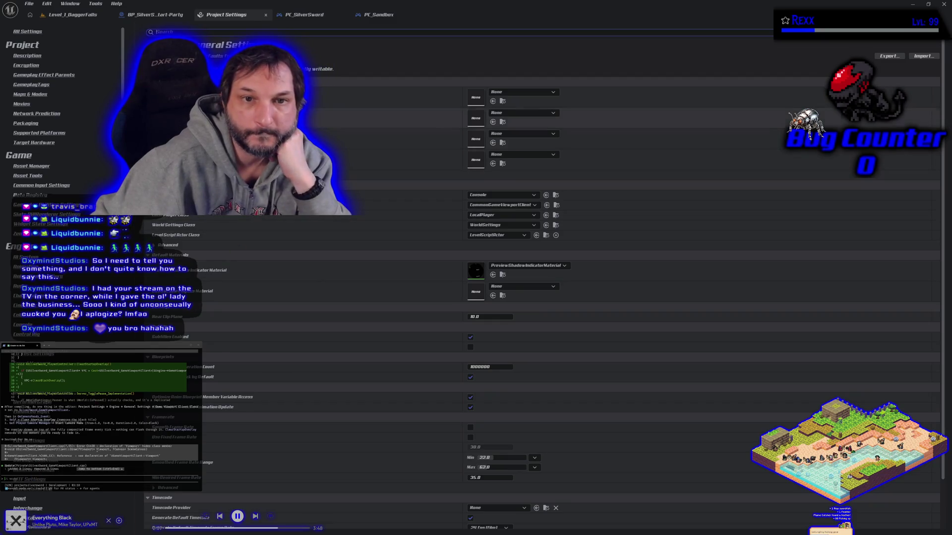
click(510, 205)
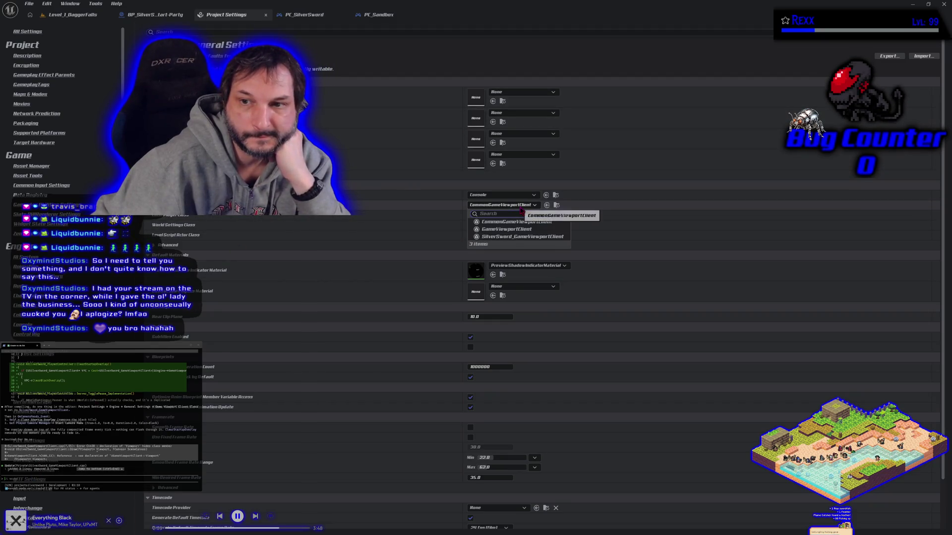
click(523, 237)
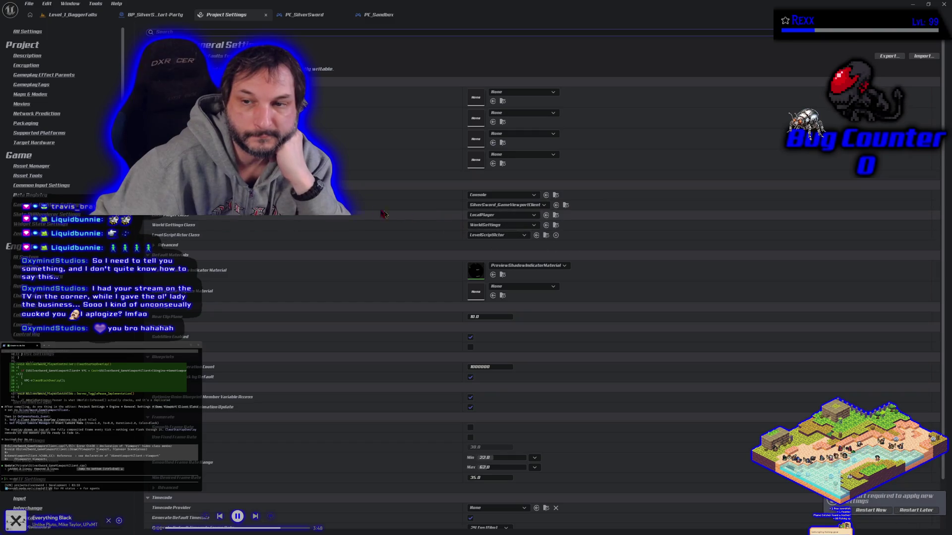
click(872, 511)
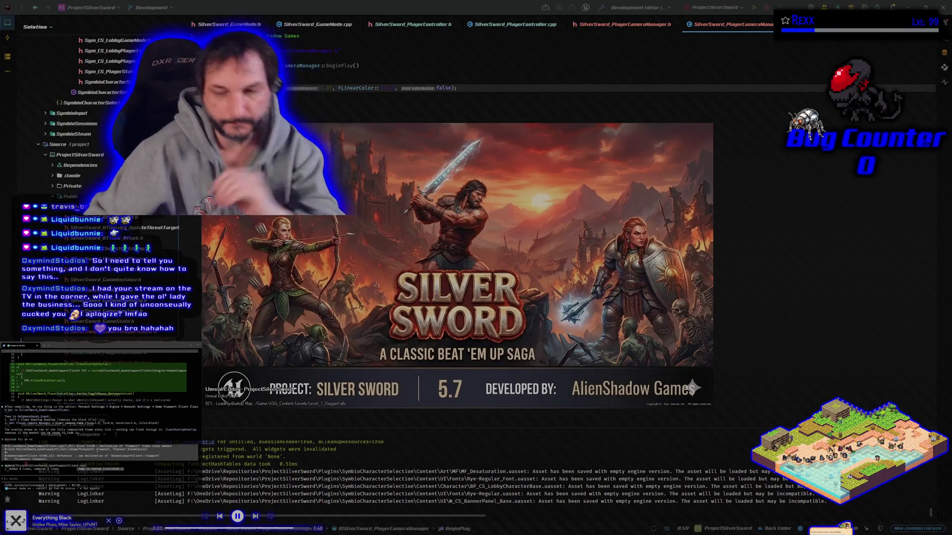
Let the relaunched editor finish loading with the level and PC_Sandbox tabs restored
drag(324, 223, 403, 220)
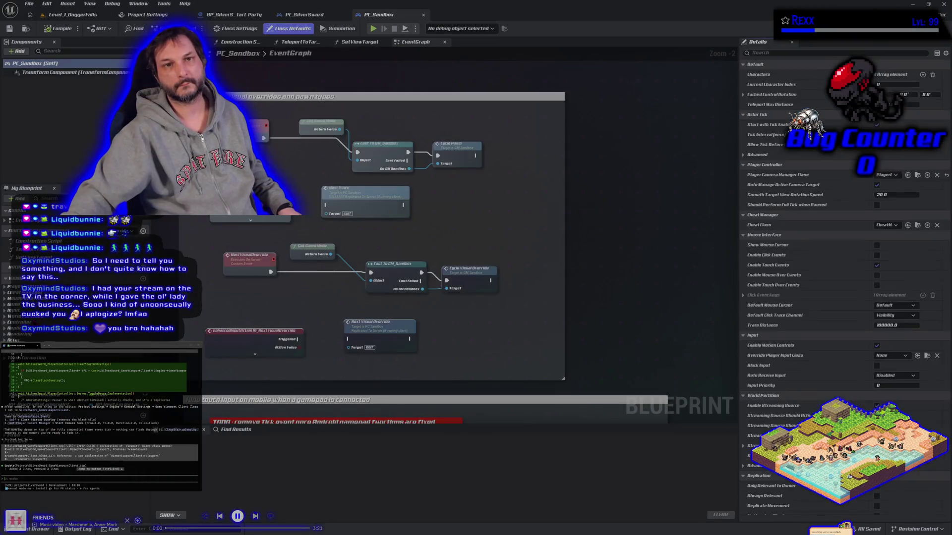
Run a multiplayer test of Level_1_DaggerFalls, stop it, and open the PC_SilverSword event graph
click(77, 16)
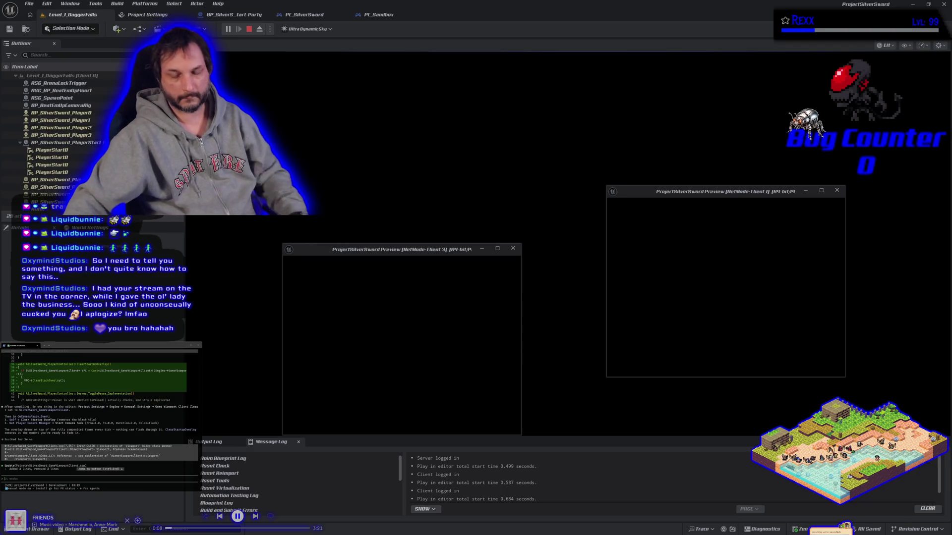
key(Escape)
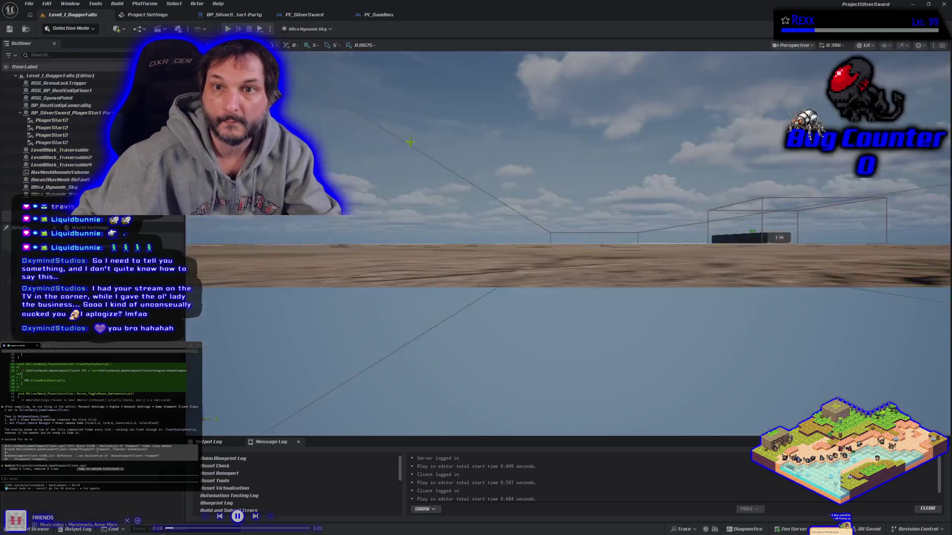
click(233, 14)
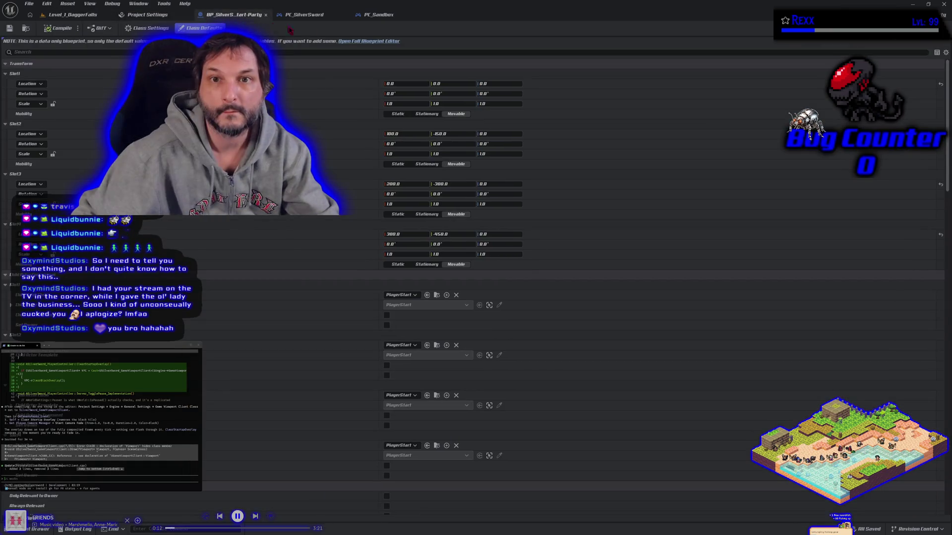
click(308, 14)
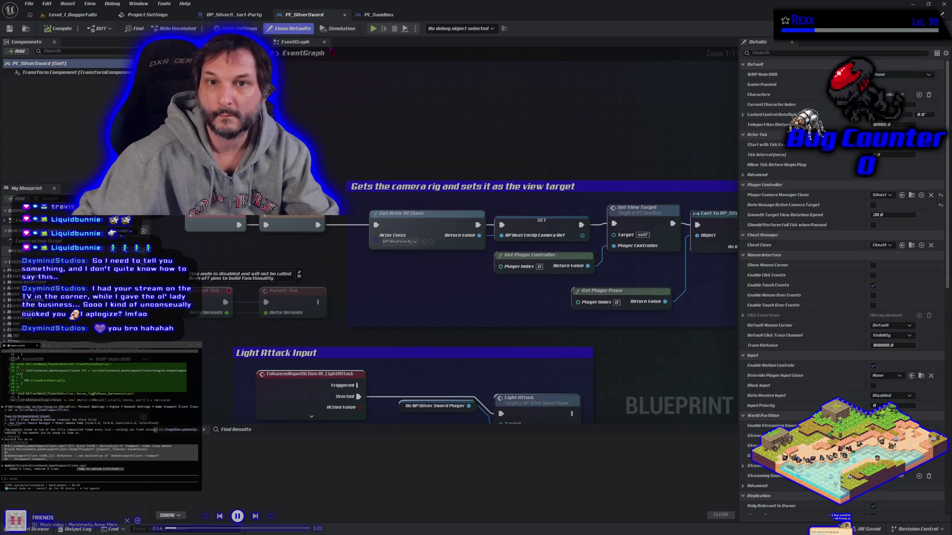
Move the Start Camera Fade node down, detaching it from OnCameraReady_Event
scroll(381, 233, down, 5)
scroll(381, 233, up, 4)
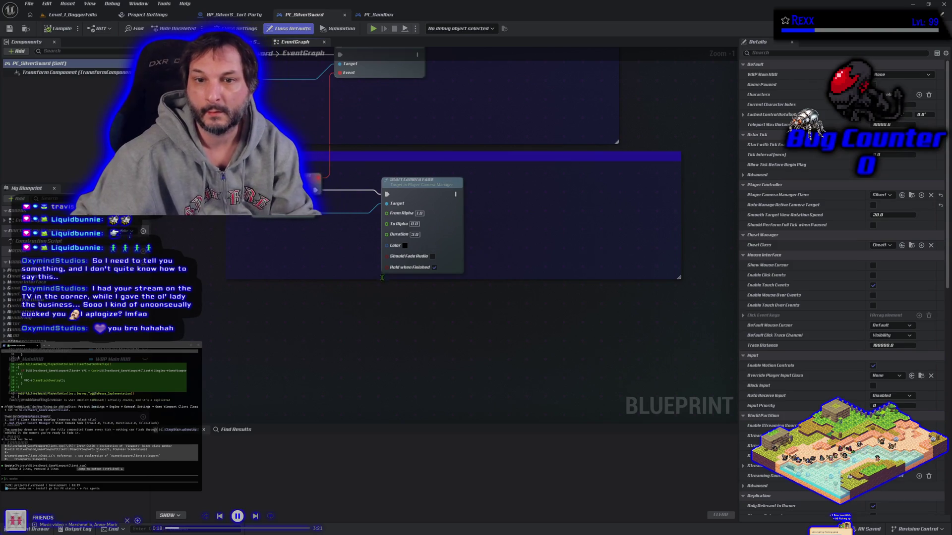
drag(352, 237, 406, 289)
alt+click(443, 250)
drag(463, 251, 462, 315)
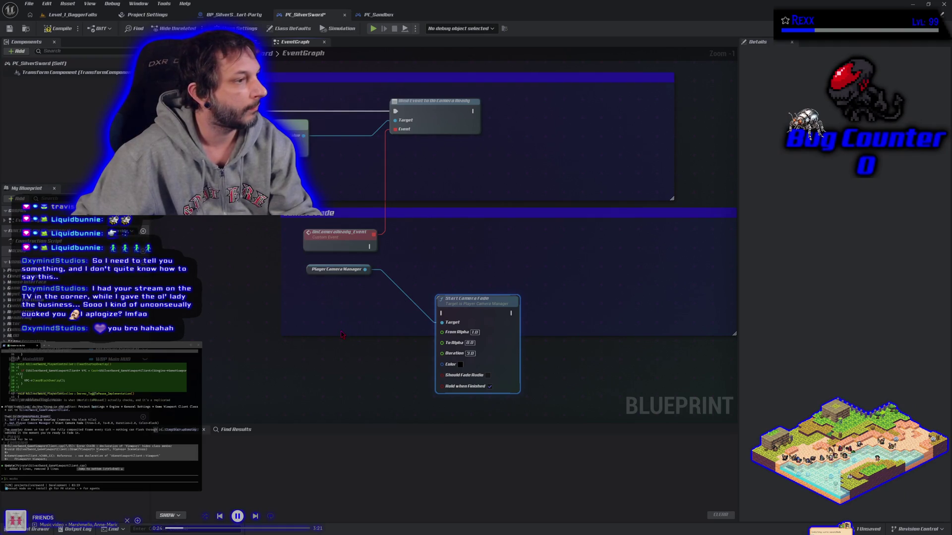
Add a Clear Startup Overlay node fed by OnCameraReady_Event, then compile PC_SilverSword
right_click(450, 260)
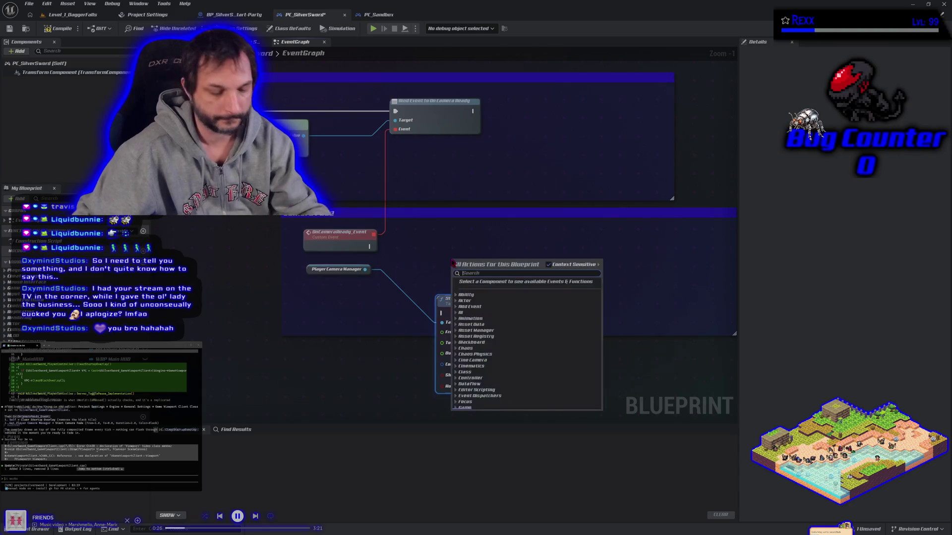
text(clear startup)
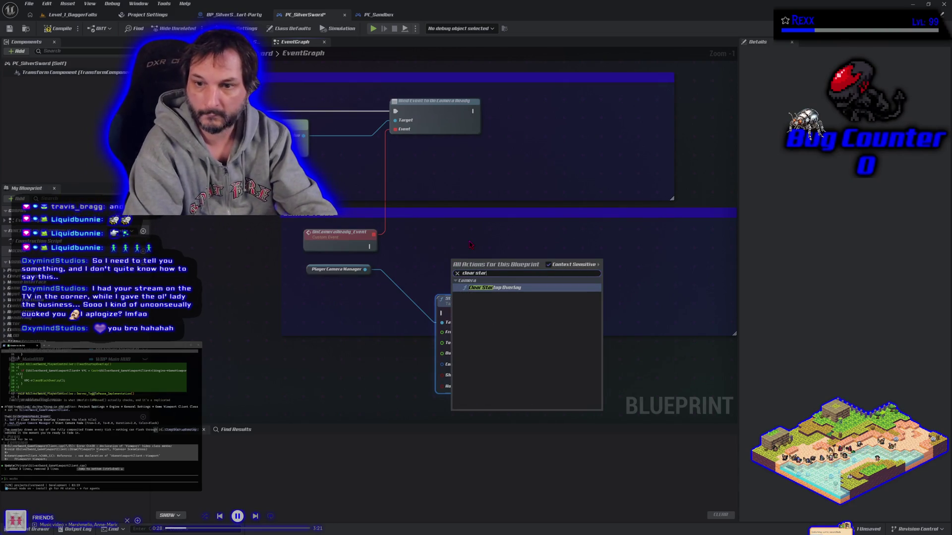
key(Return)
mouse_move(370, 246)
mouse_down()
mouse_move(431, 258)
mouse_move(451, 276)
mouse_move(448, 253)
mouse_up()
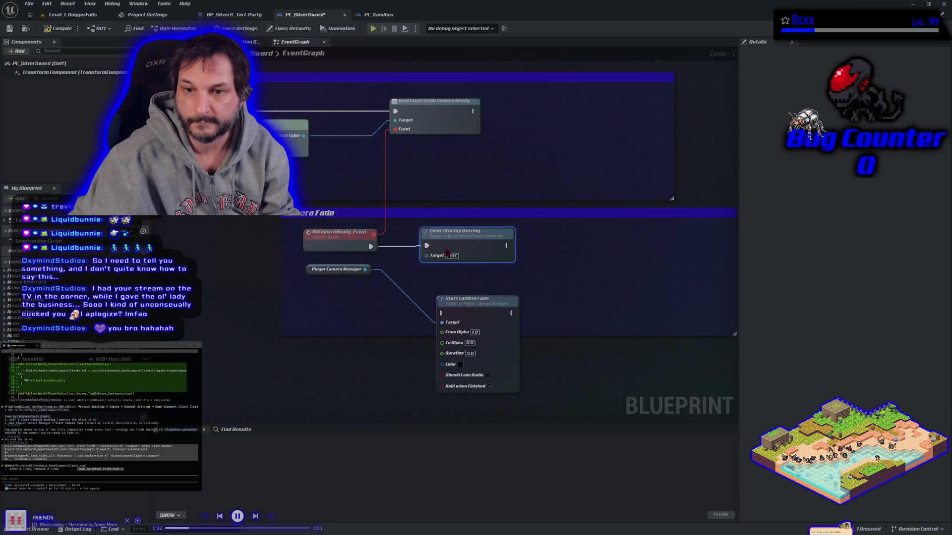
mouse_move(469, 299)
mouse_down()
mouse_move(585, 280)
mouse_move(590, 236)
mouse_up()
click(55, 29)
click(79, 15)
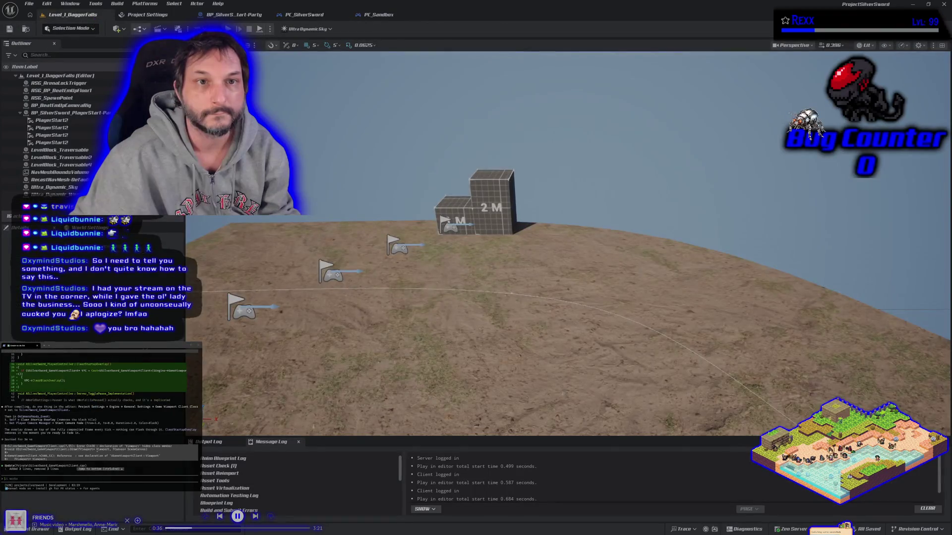
After a quick test run, chain Start Camera Fade after Clear Startup Overlay and recompile
key(alt+p)
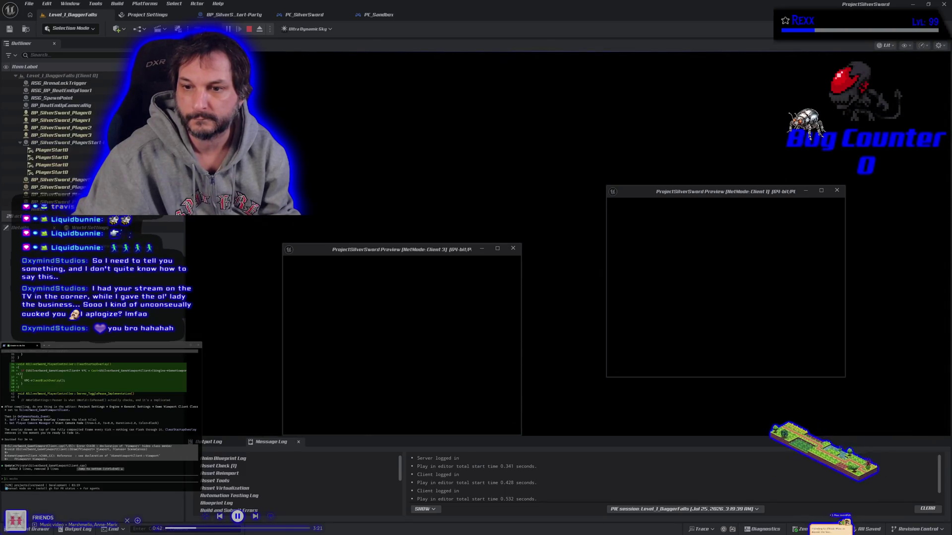
key(Escape)
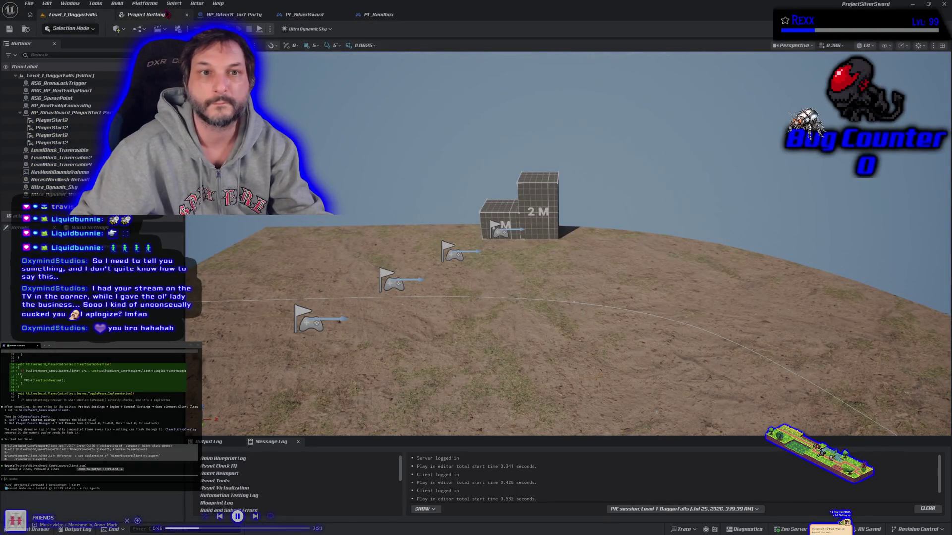
click(304, 14)
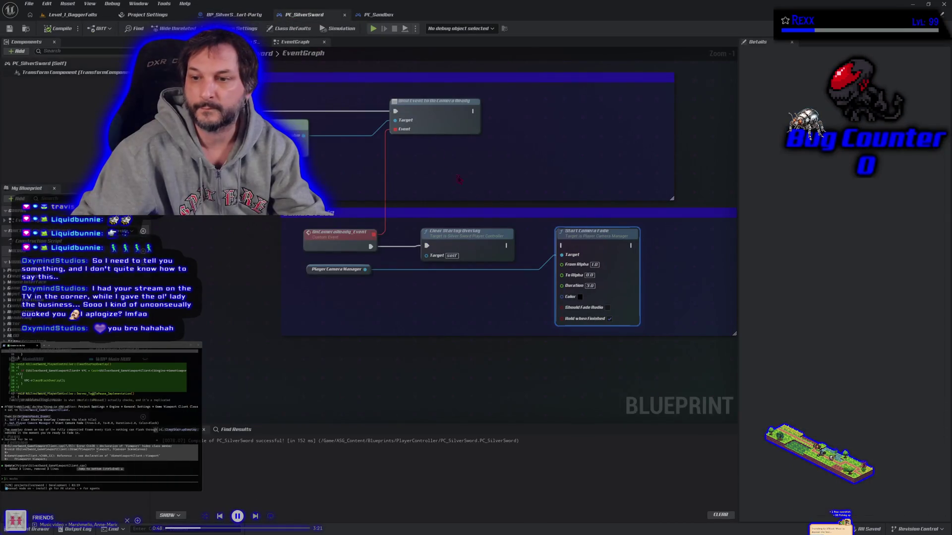
drag(507, 245, 561, 246)
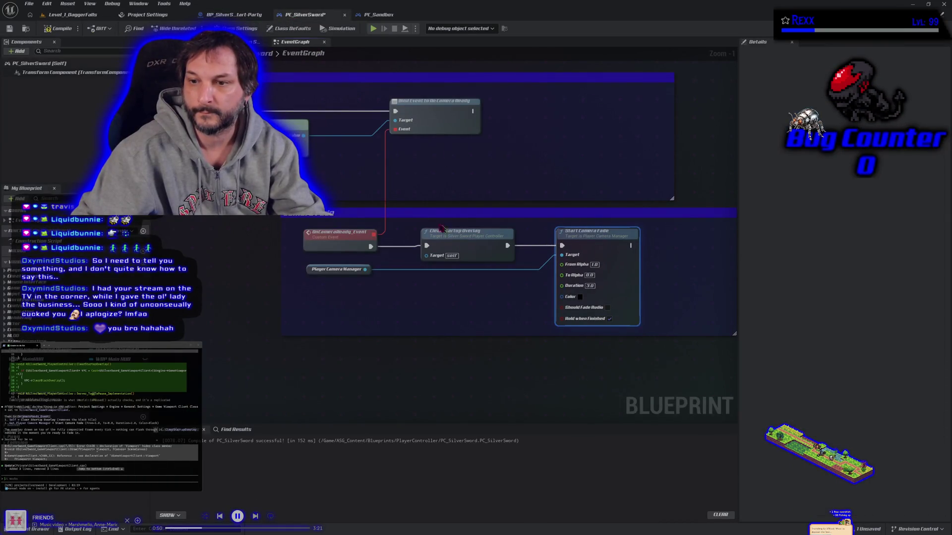
click(58, 28)
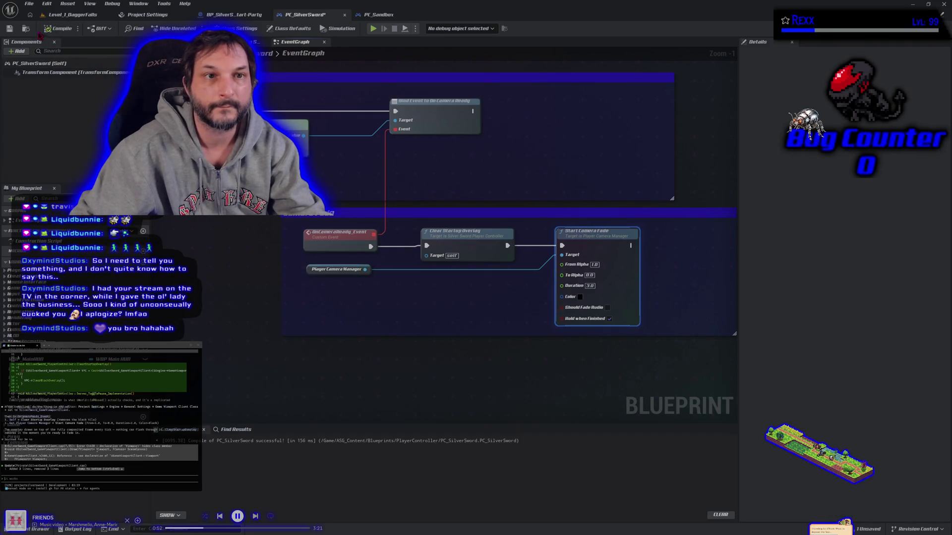
click(373, 29)
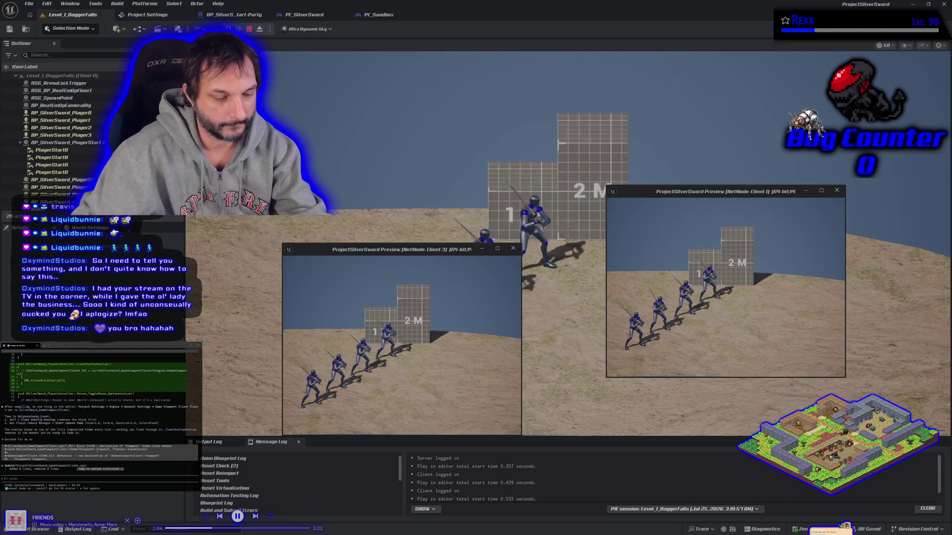
Stop and rerun the multiplayer session to check the camera fade-in
key(Escape)
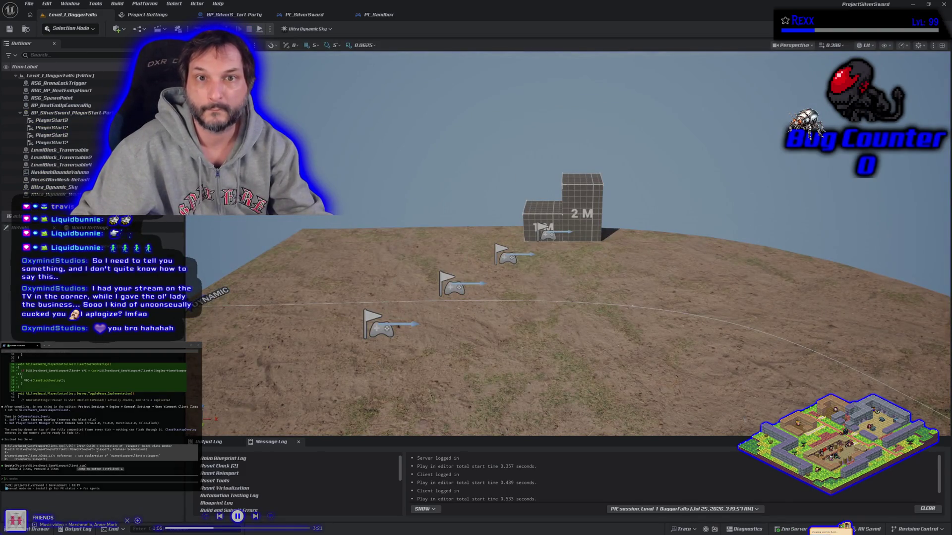
key(alt+p)
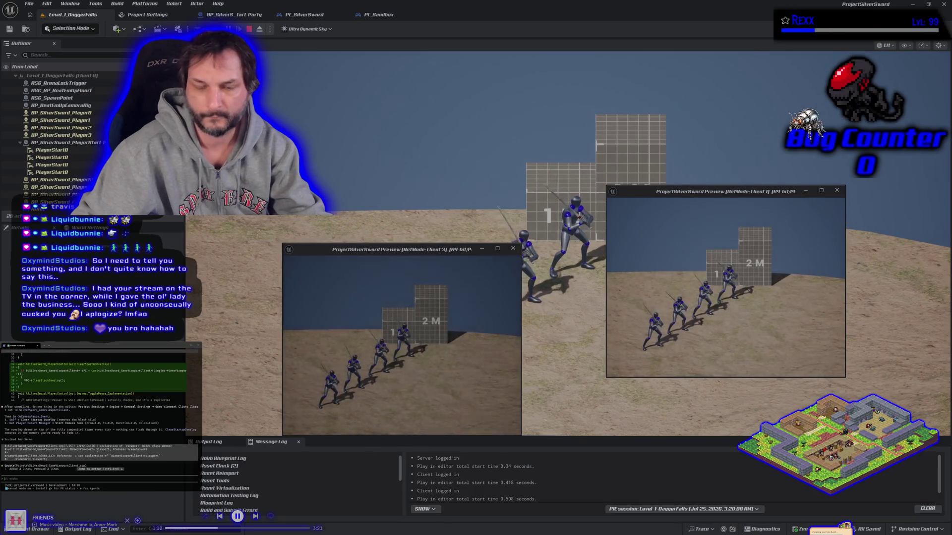
key(Escape)
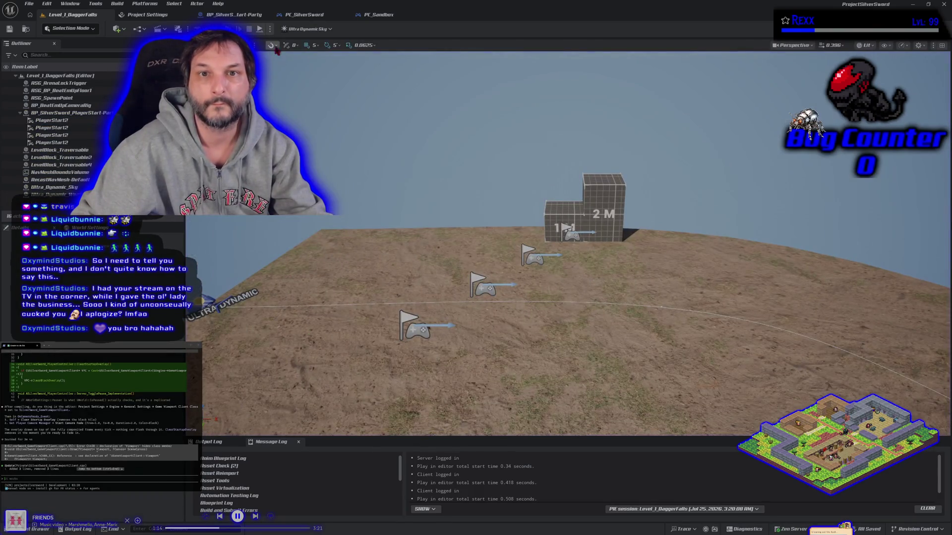
Play the level in a New Editor Window (PIE), then stop it
click(272, 29)
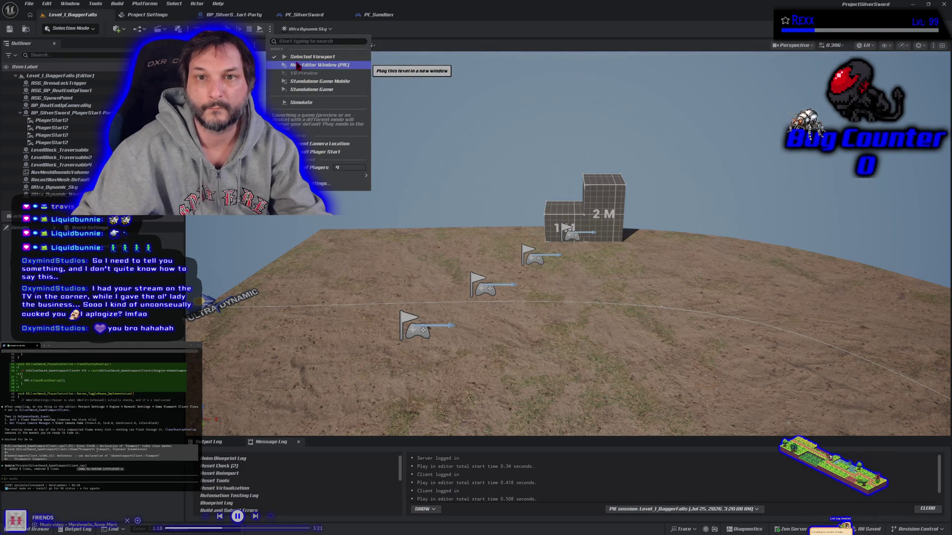
click(298, 65)
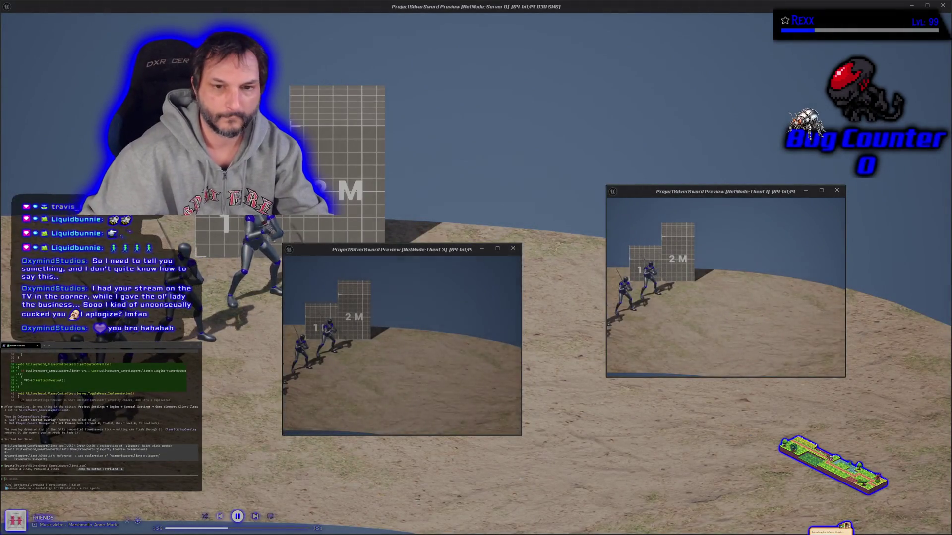
key(Escape)
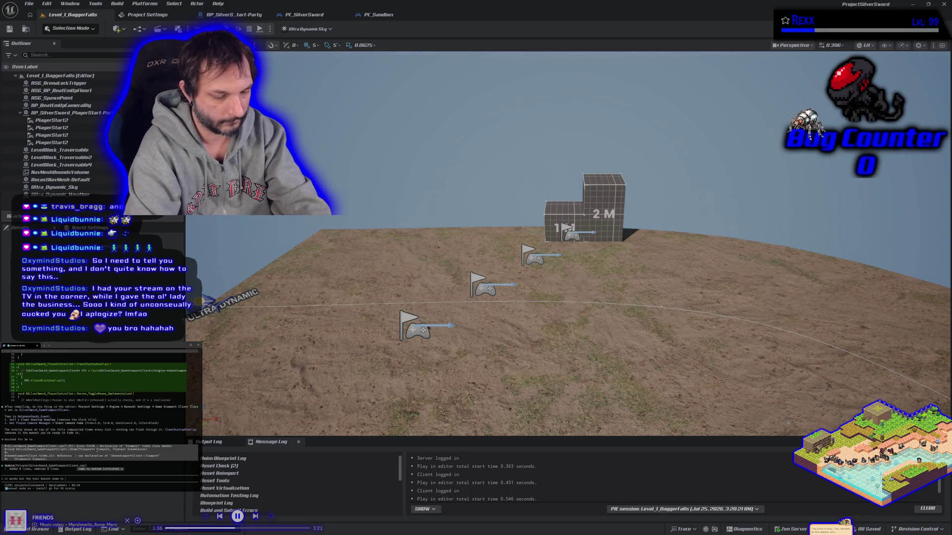
Send notes to the terminal assistant and stop the remaining play session
text(just kinda pops)
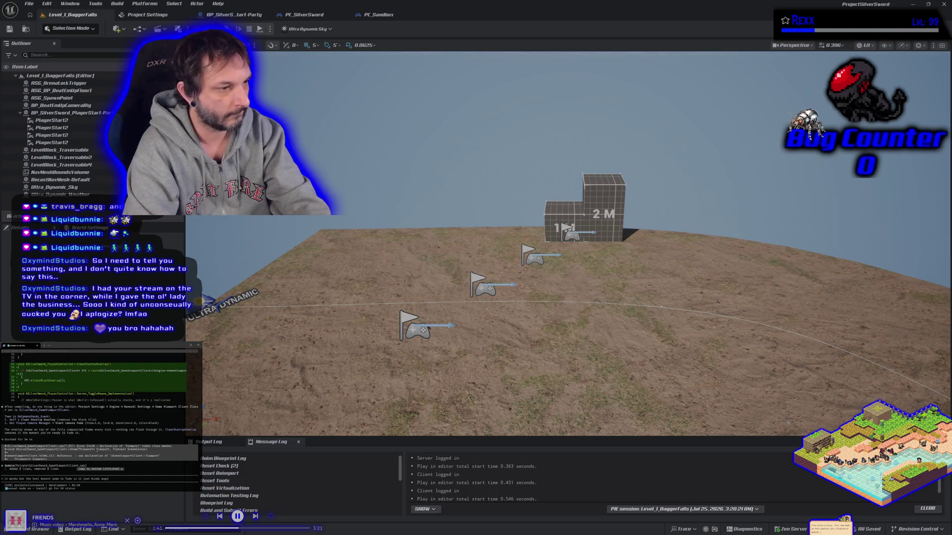
key(Return)
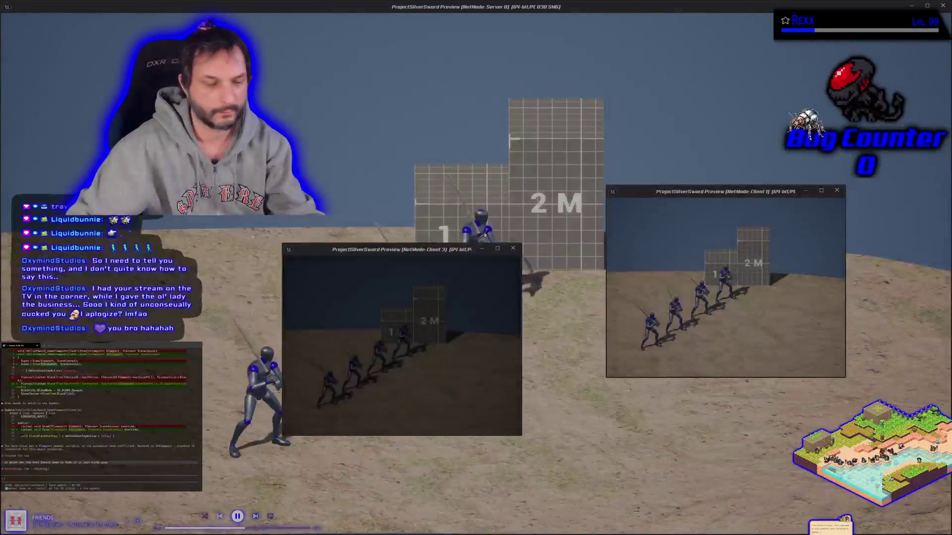
key(Escape)
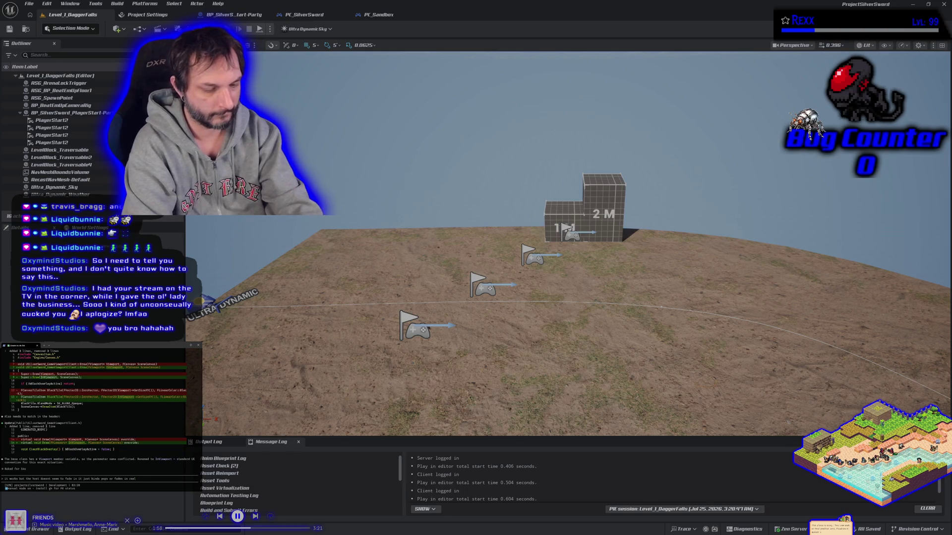
key(Return)
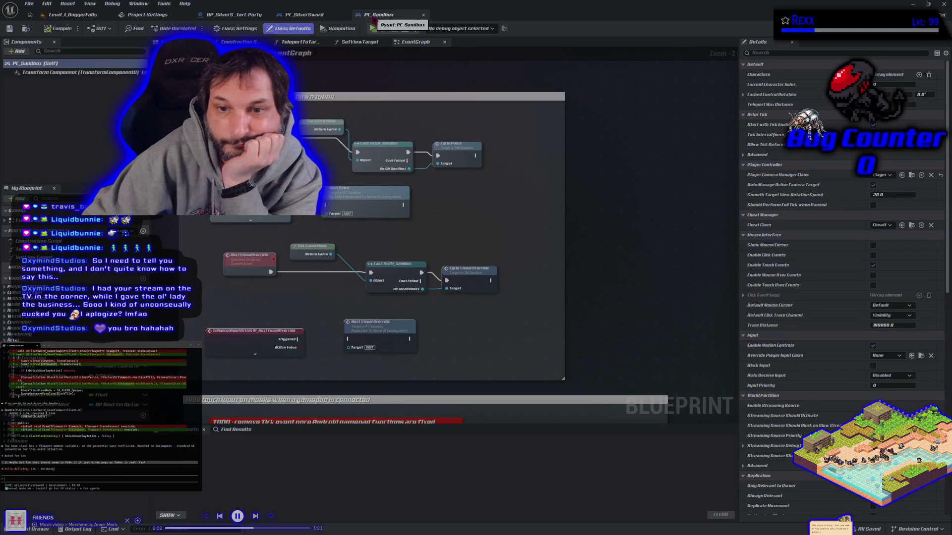
Look over the PC_SilverSword and BP_SilverSword_PlayerStart-Party blueprints, then switch to Rider
click(311, 15)
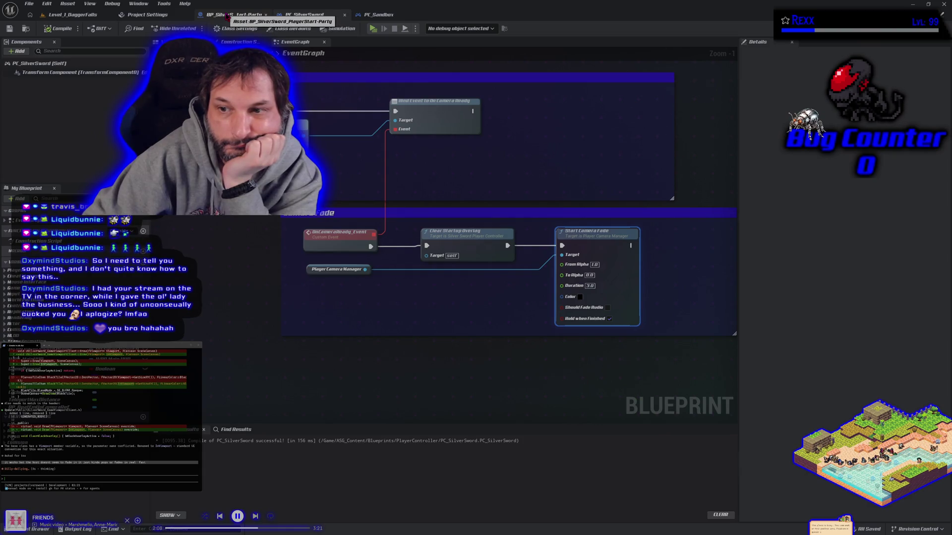
click(227, 15)
click(94, 16)
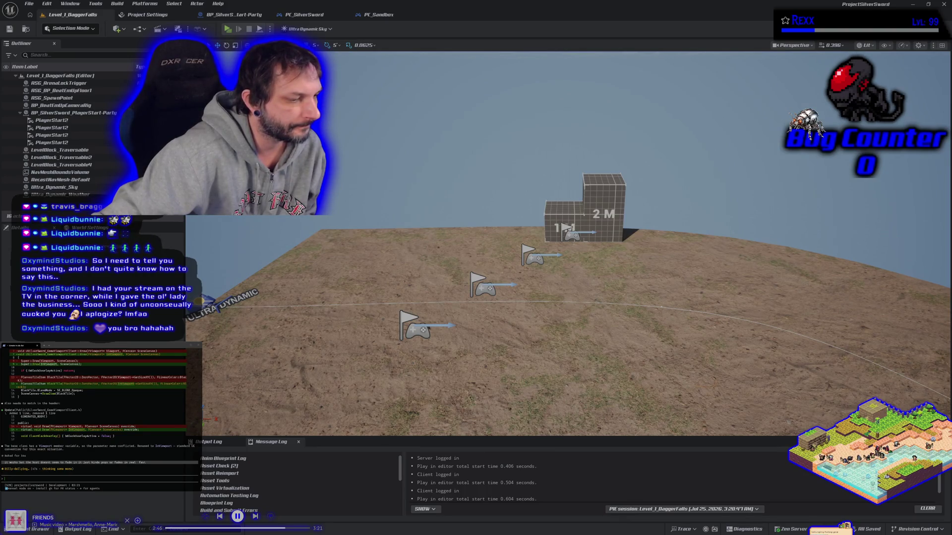
key(alt+Tab)
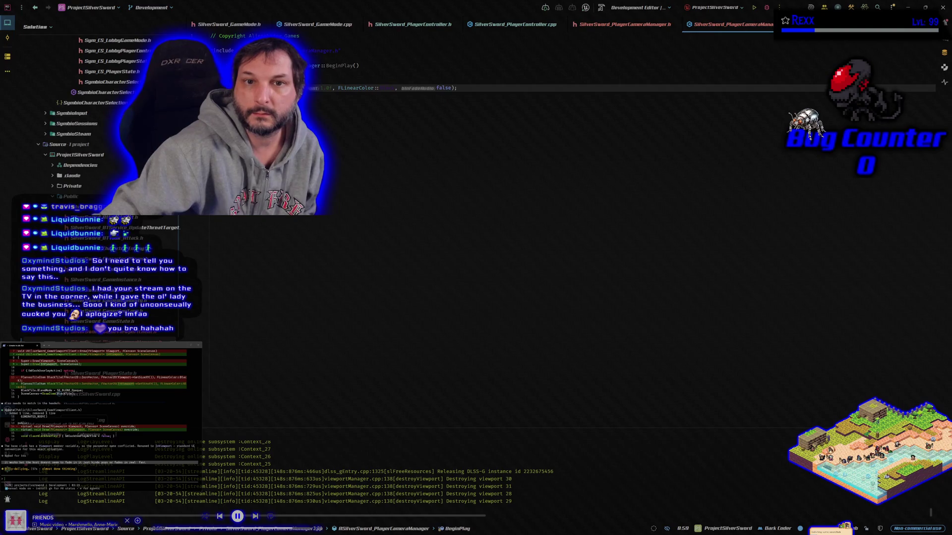
click(467, 113)
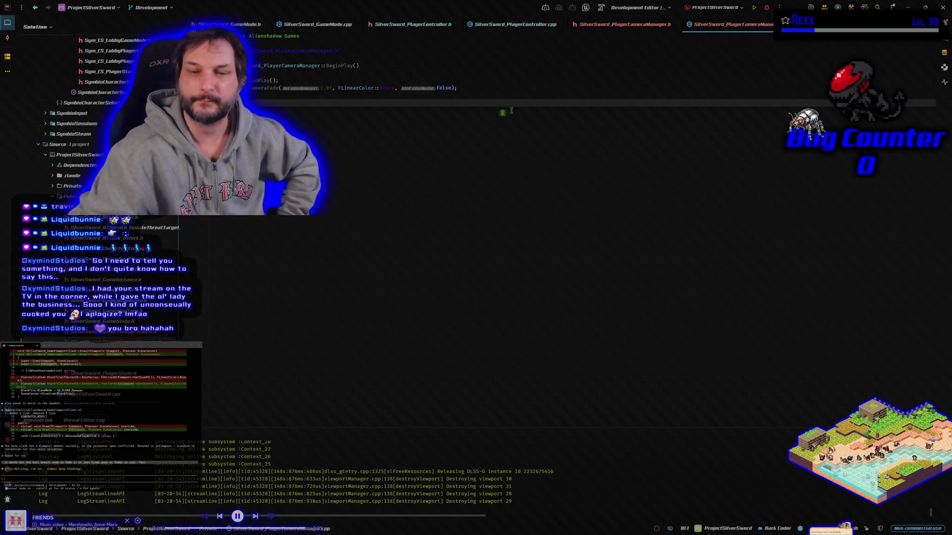
key(alt+Tab)
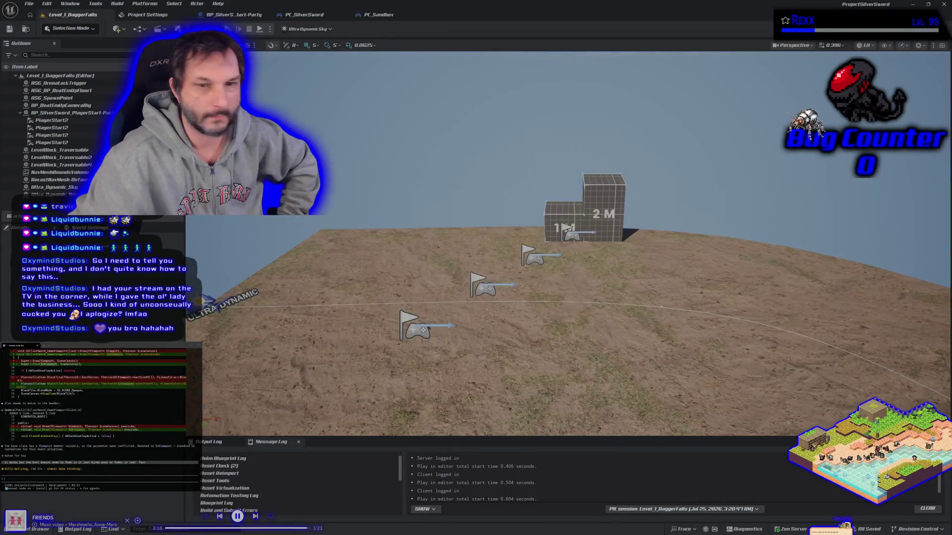
Close PC_Sandbox, set the Start Camera Fade duration to 0.5, and recompile PC_SilverSword
click(376, 15)
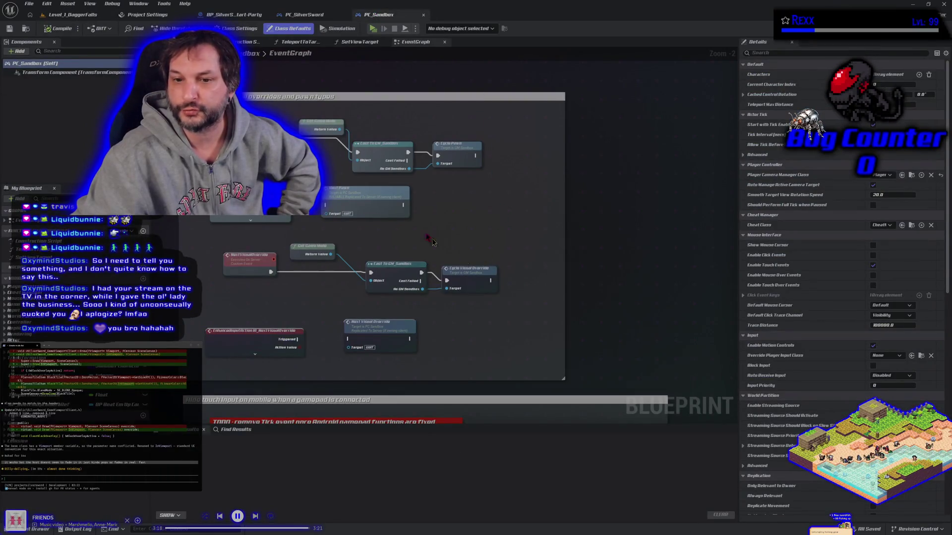
middle_click(392, 18)
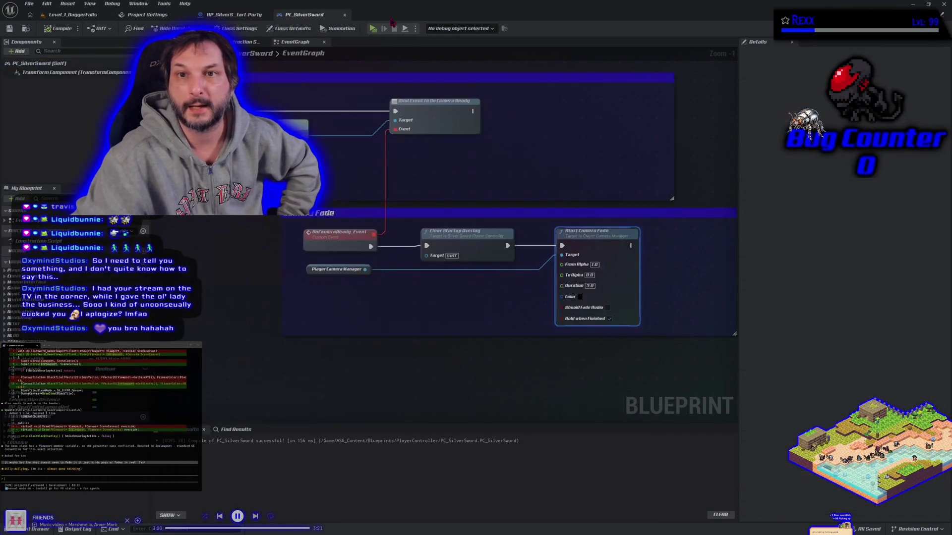
click(590, 285)
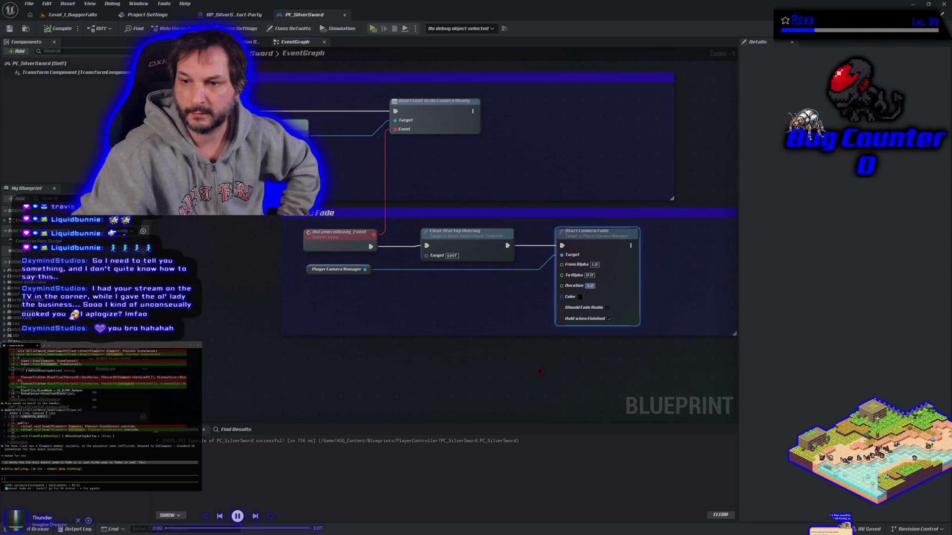
text(0.5)
key(Return)
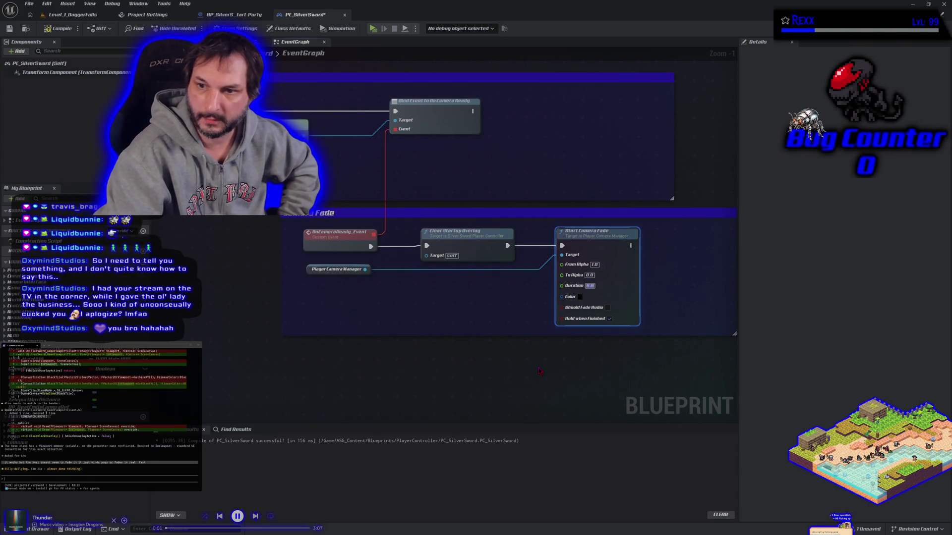
click(59, 28)
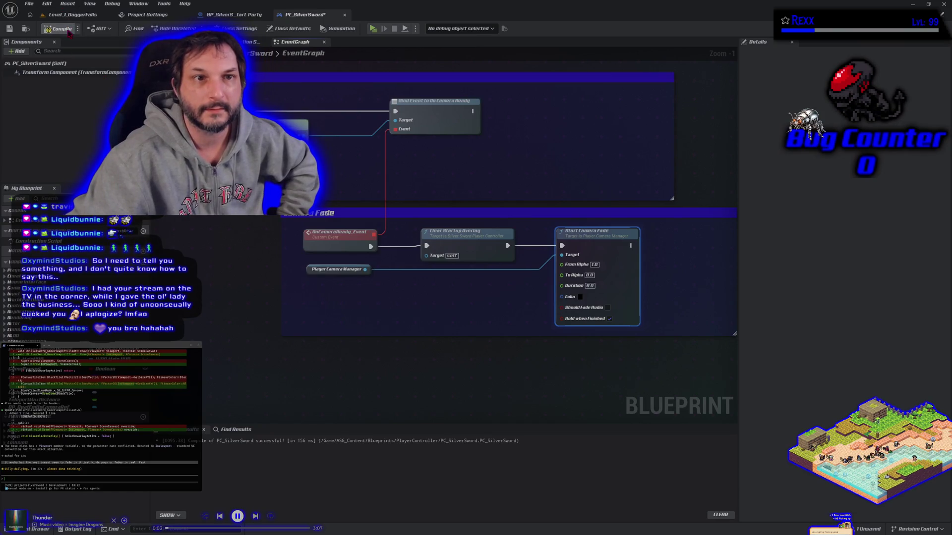
click(70, 17)
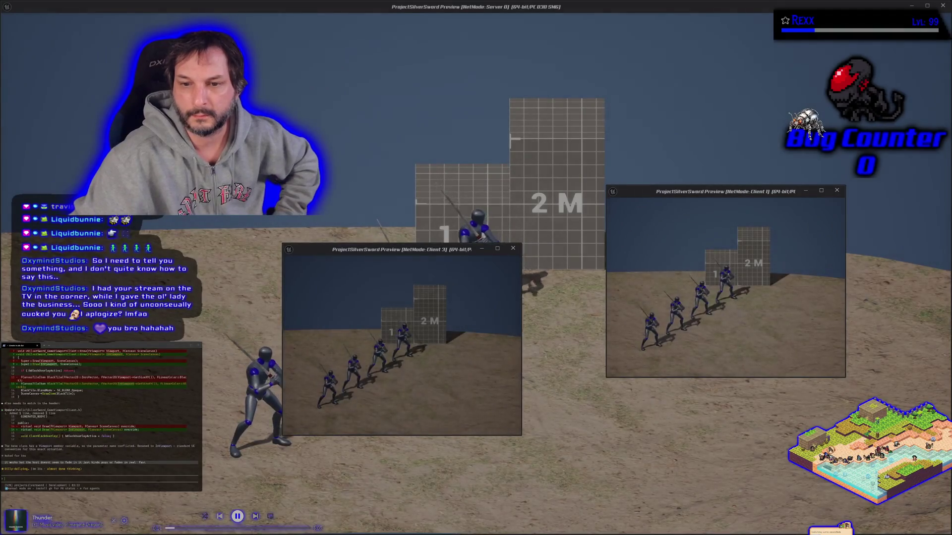
Stop the session, tell the agent the host fades in faster, and recheck the fade graph
key(Escape)
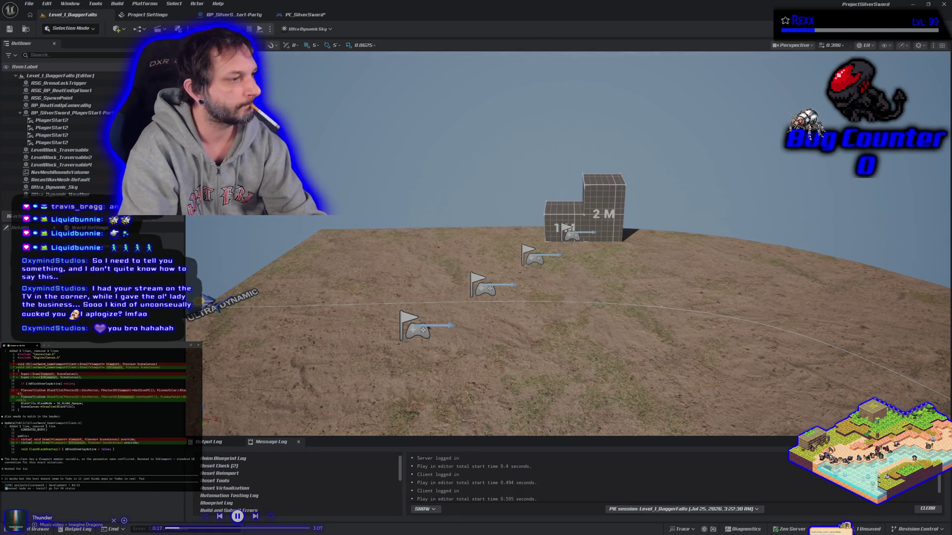
key(BackSpace)
key(BackSpace)
key(BackSpace)
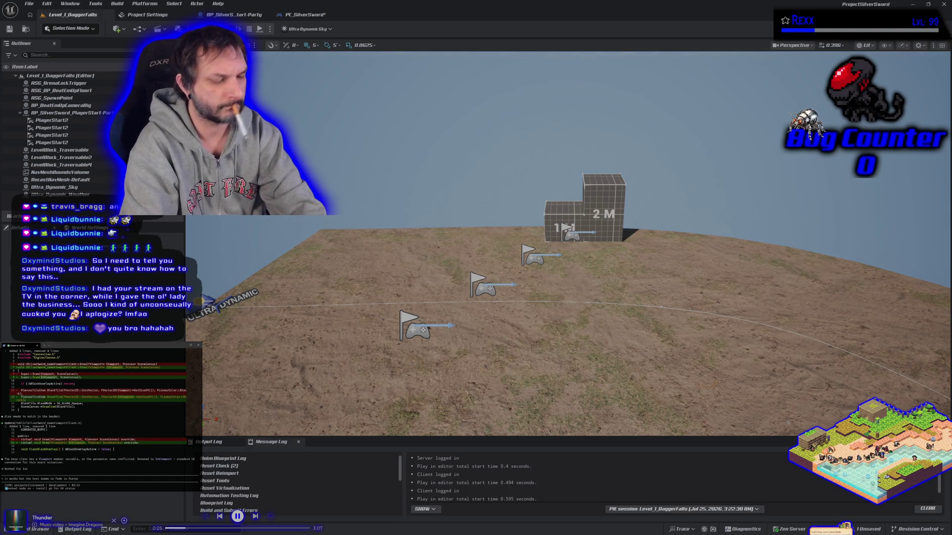
key(Return)
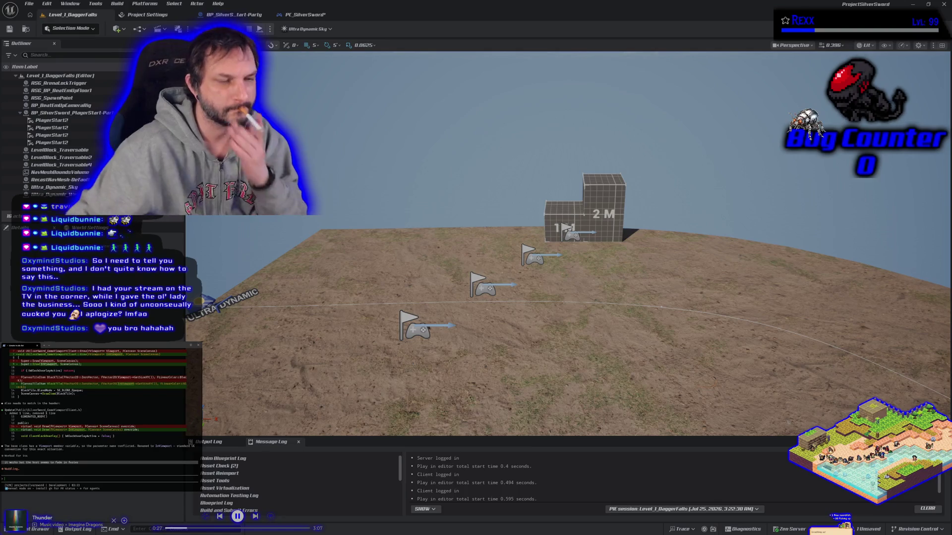
click(304, 14)
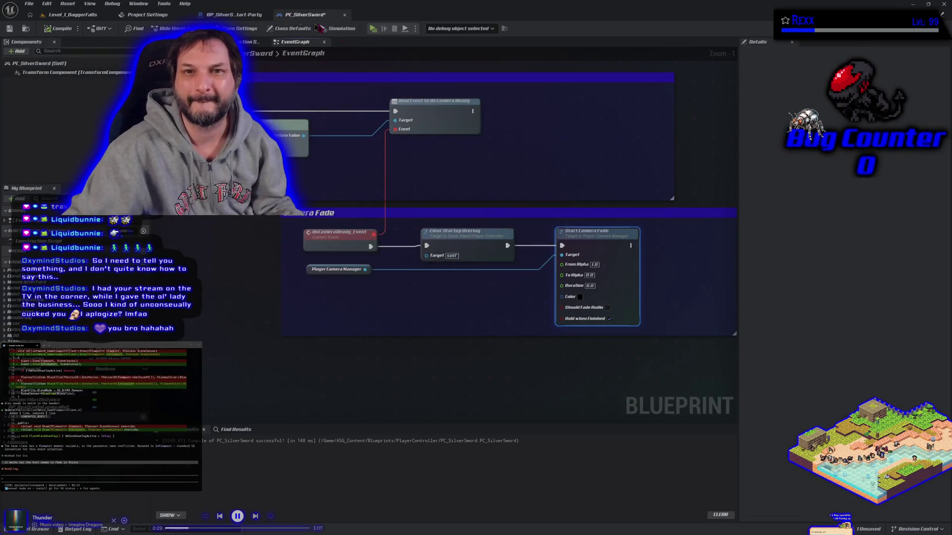
mouse_move(522, 314)
mouse_down()
mouse_move(568, 347)
mouse_move(540, 330)
mouse_up()
click(72, 15)
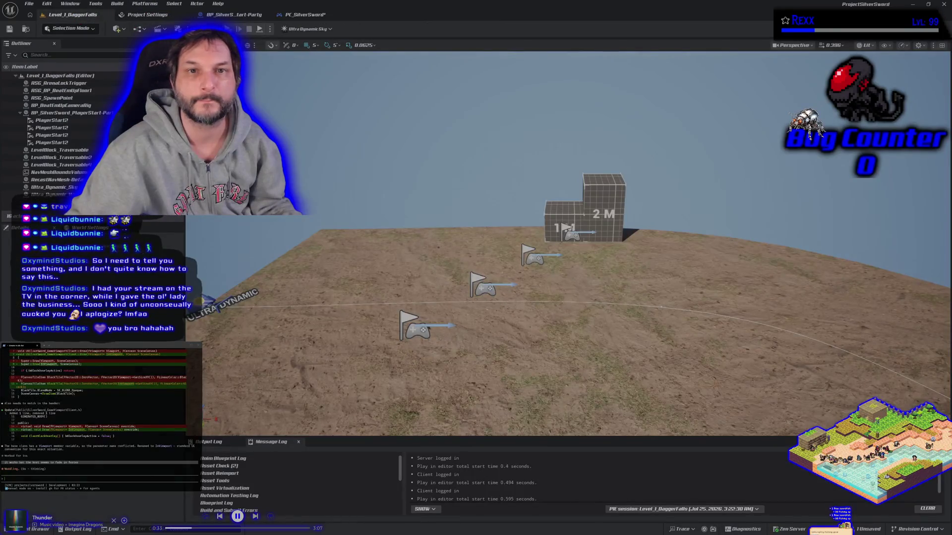
Run and stop the multiplayer session twice to compare host and client fade-ins
key(alt+p)
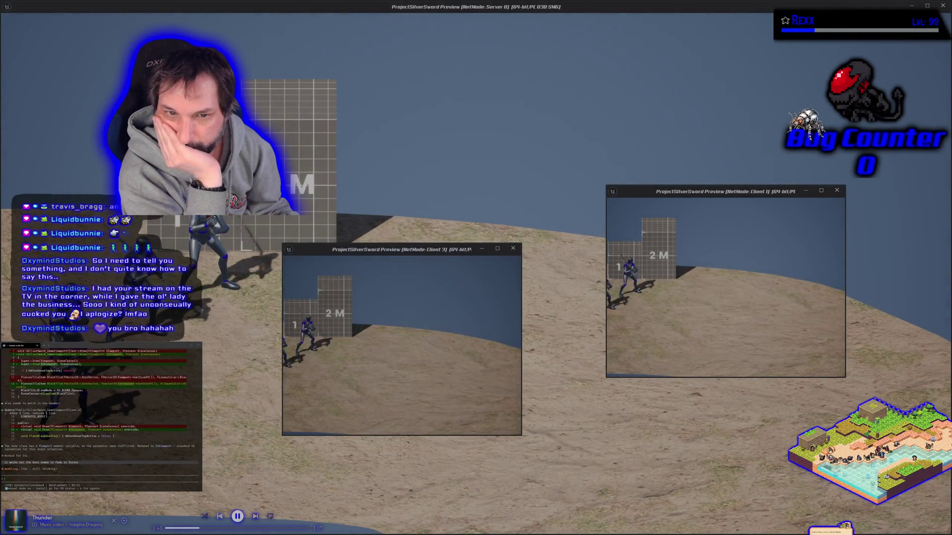
key(Escape)
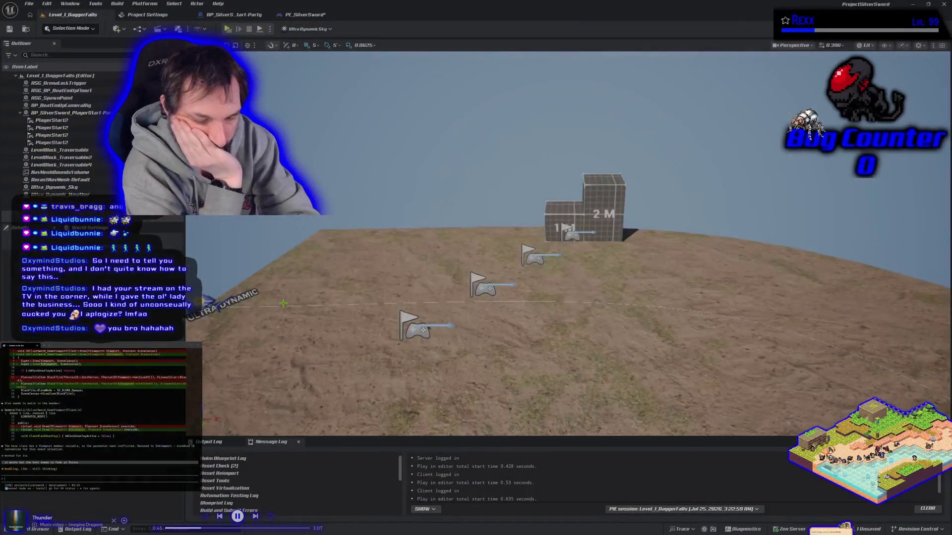
key(alt+p)
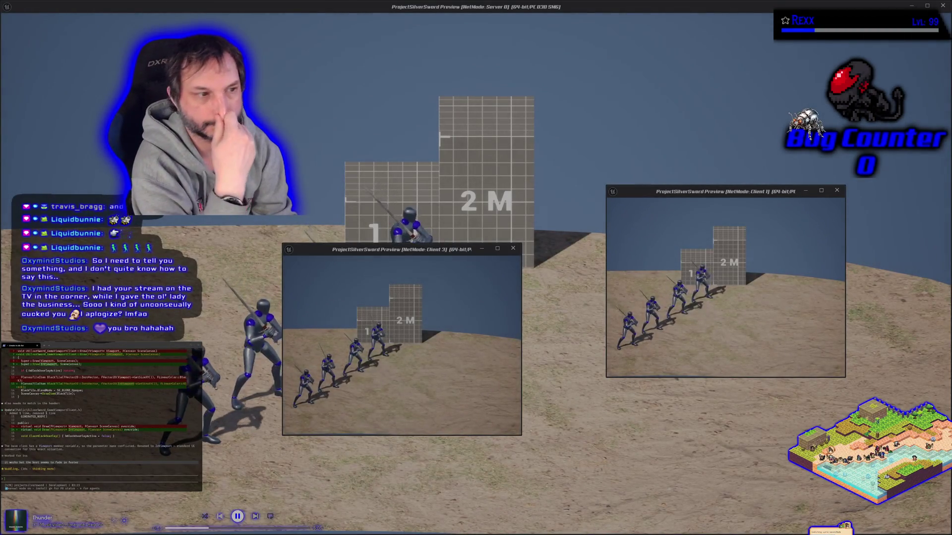
key(Escape)
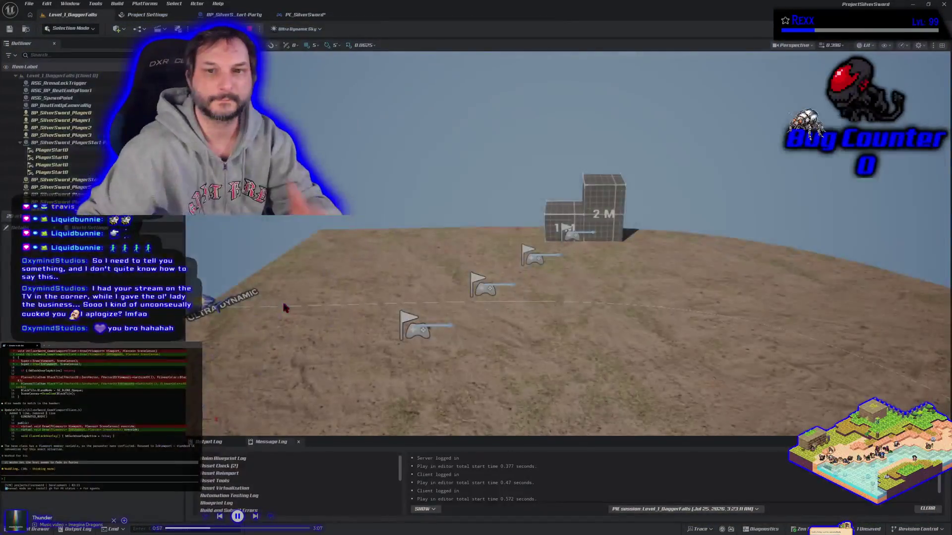
Change the Start Camera Fade duration from 6.0 to 3.0 and recompile PC_SilverSword
click(306, 15)
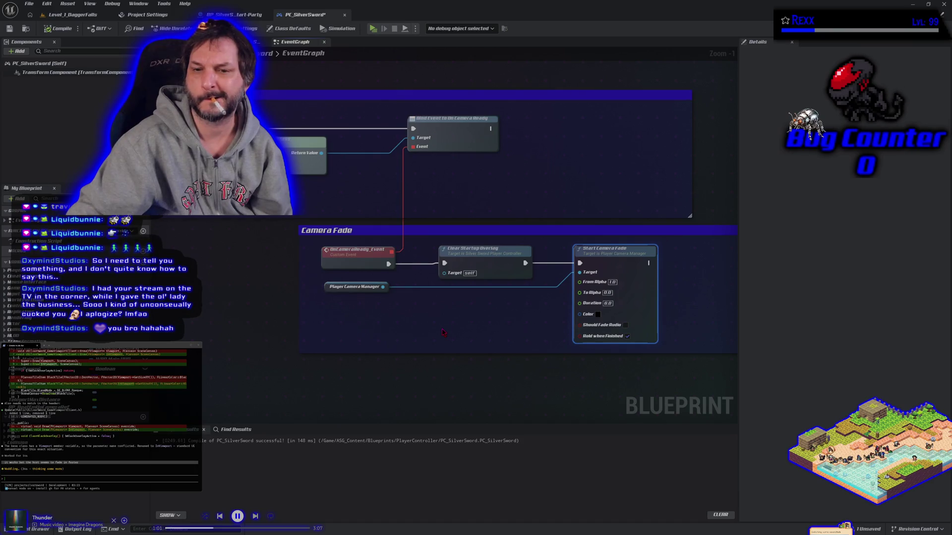
drag(443, 332, 365, 319)
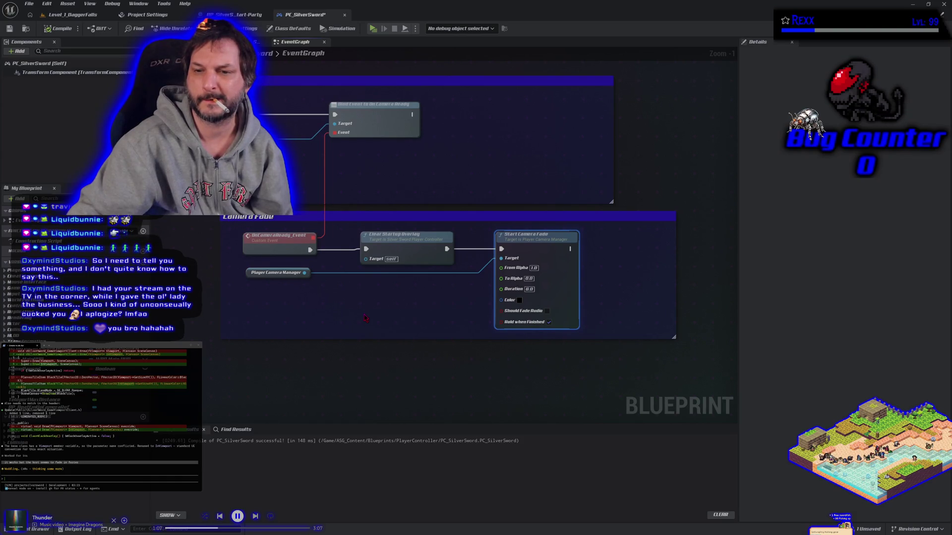
click(528, 289)
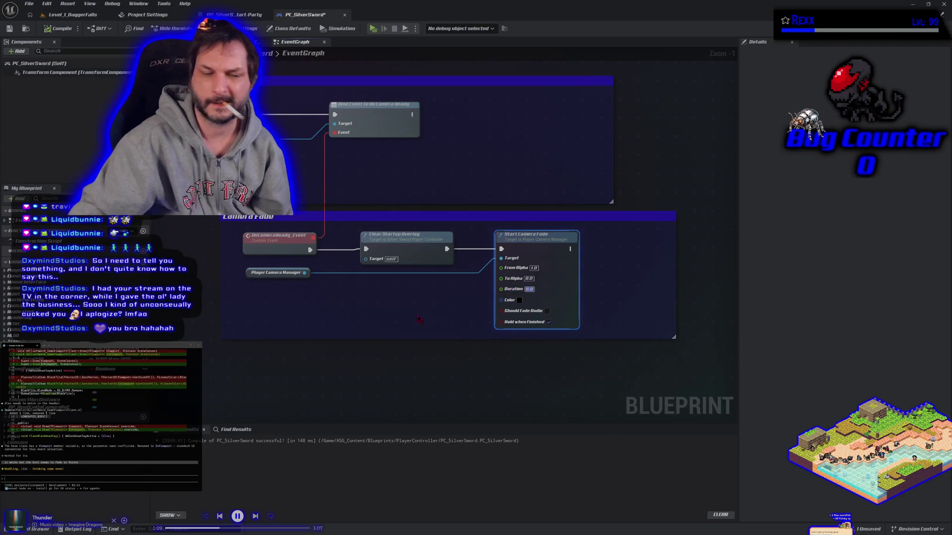
text(3.0)
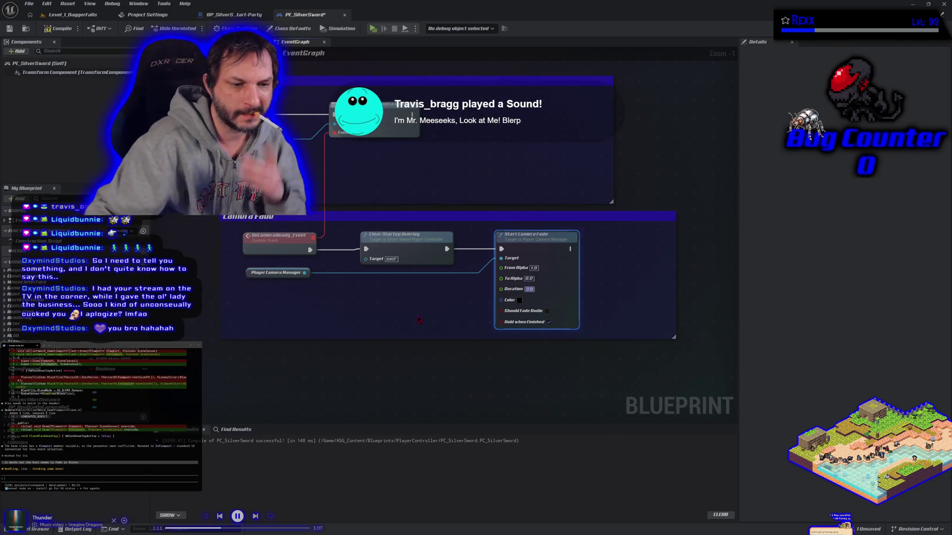
click(58, 28)
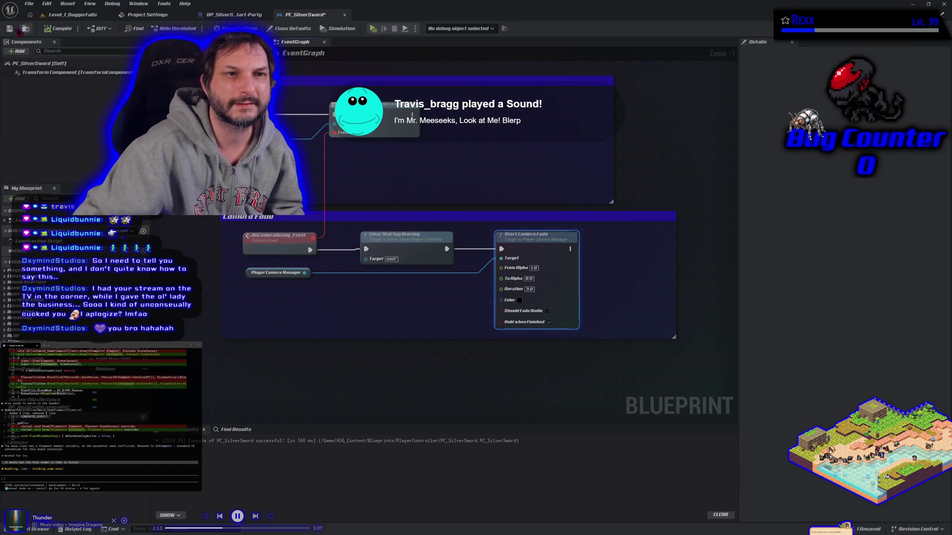
click(70, 14)
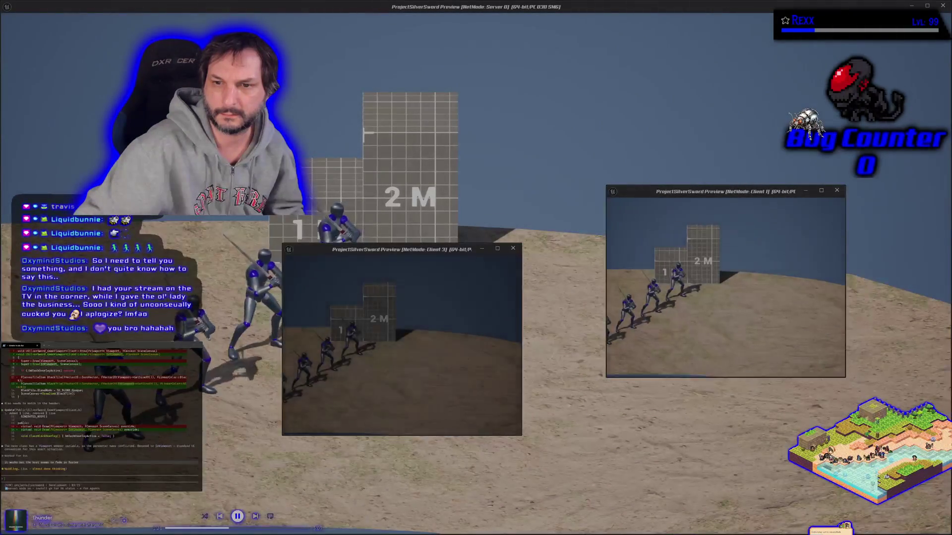
Stop the multiplayer preview and play the level in a New Editor Window (PIE)
key(Escape)
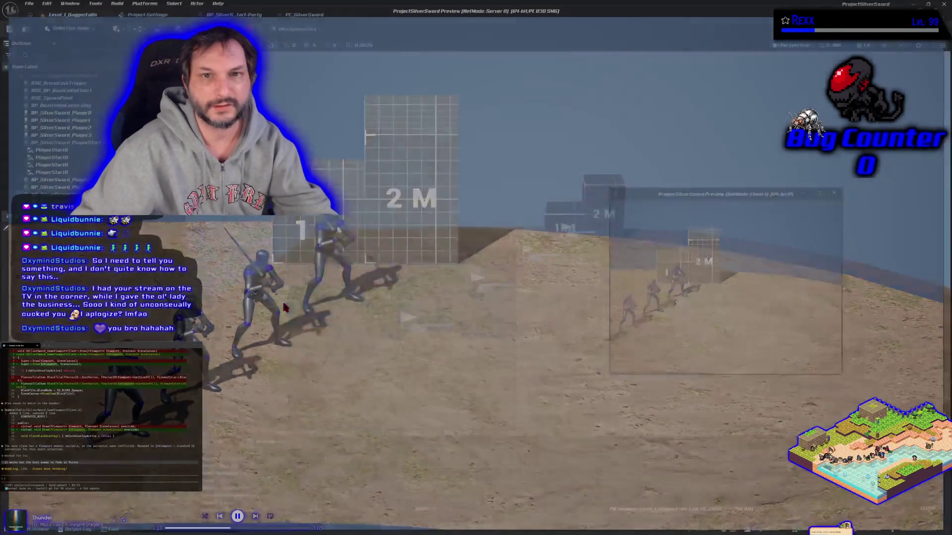
click(270, 30)
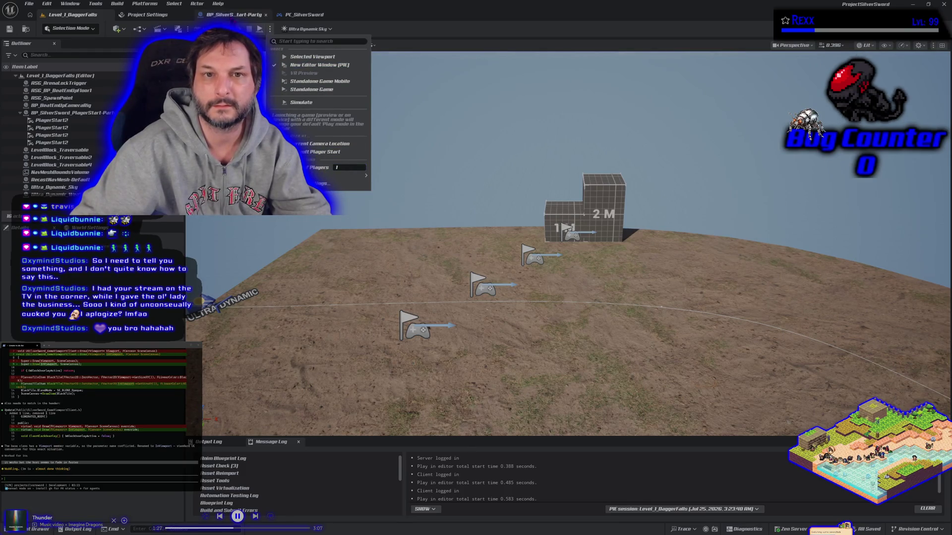
click(319, 64)
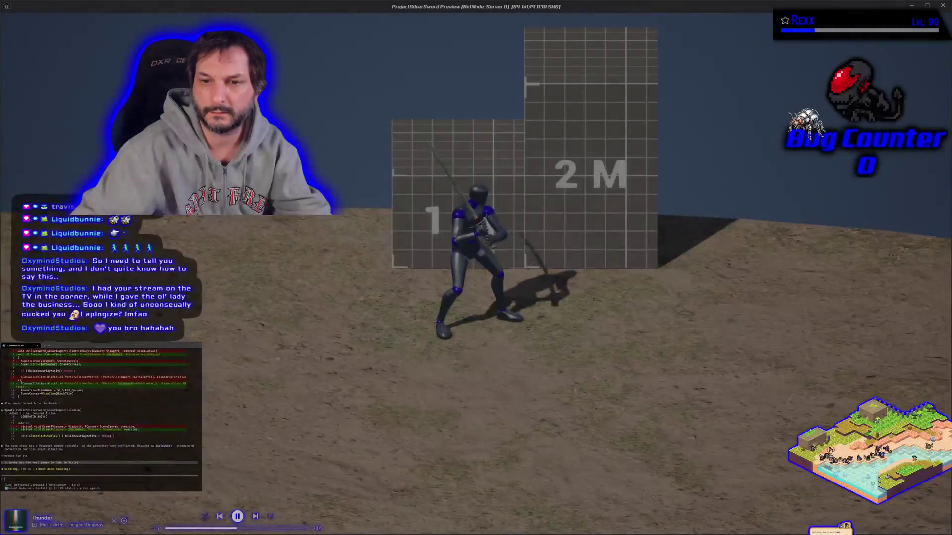
End the play session, ask the agent to commit the changes, and close the Unreal Editor
key(Escape)
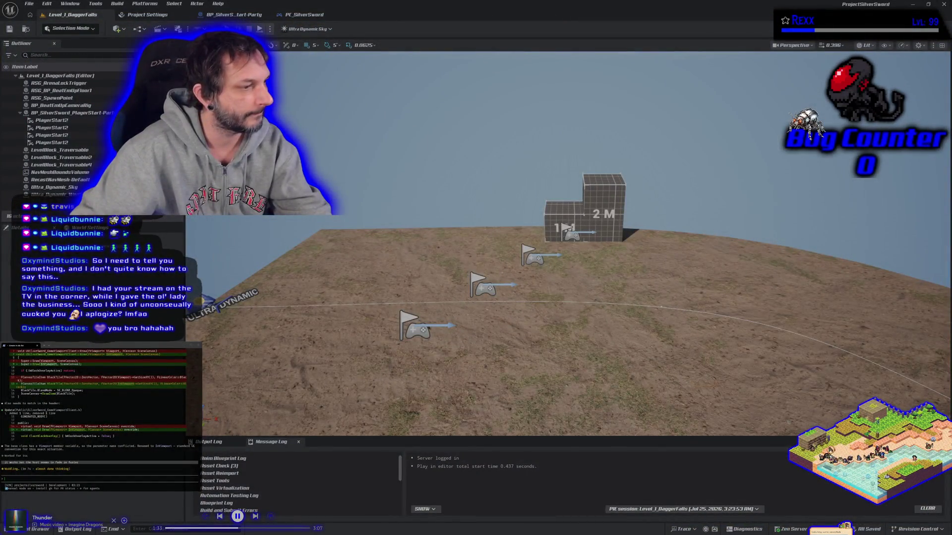
key(BackSpace)
key(BackSpace)
key(BackSpace)
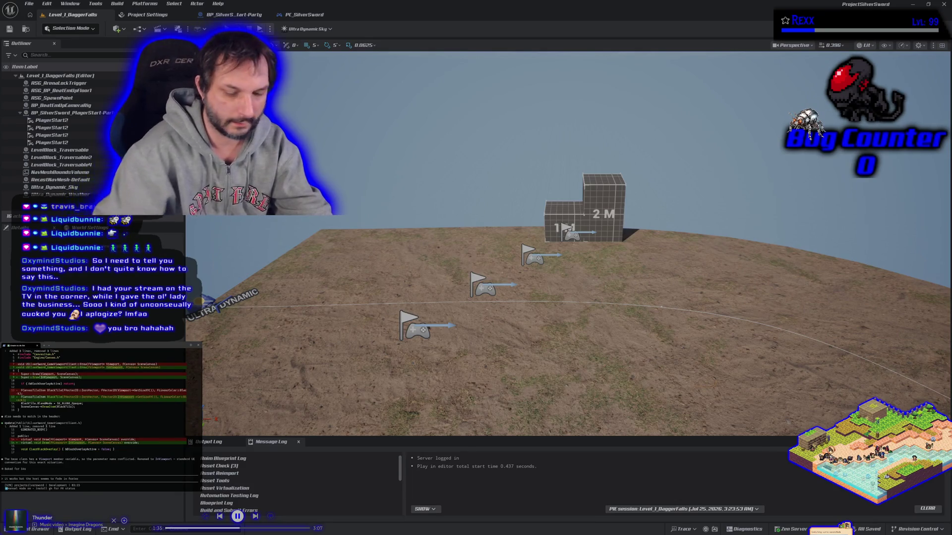
key(BackSpace)
key(BackSpace)
key(BackSpace)
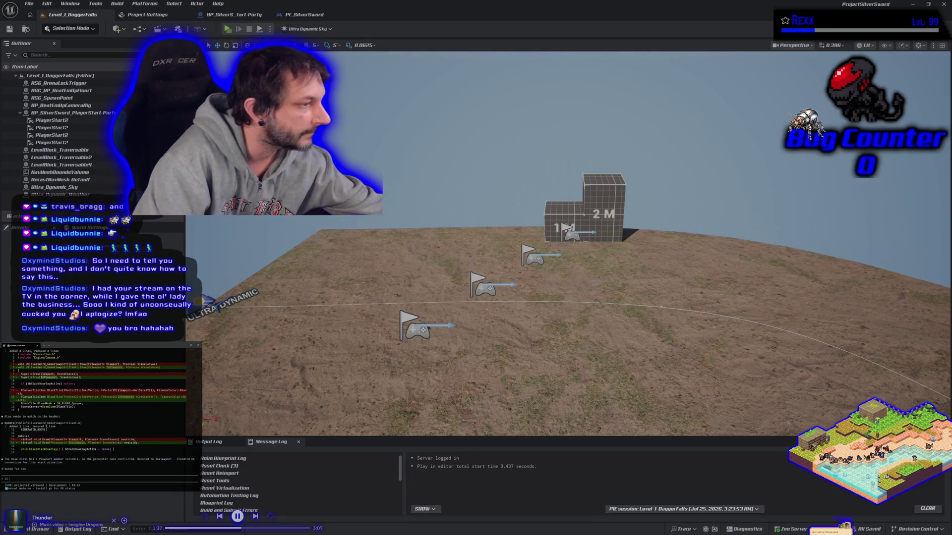
text(i w)
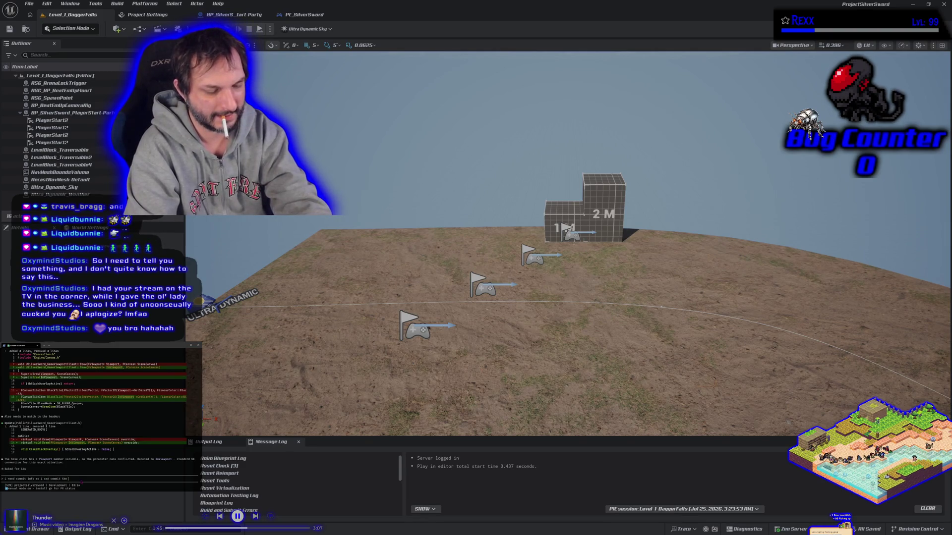
text(hanges, the player start party and the fade fix)
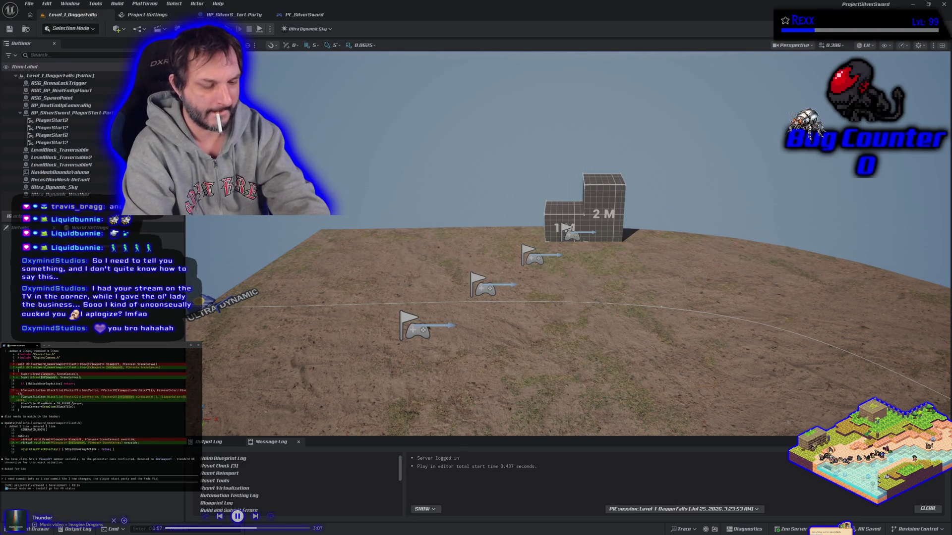
key(Return)
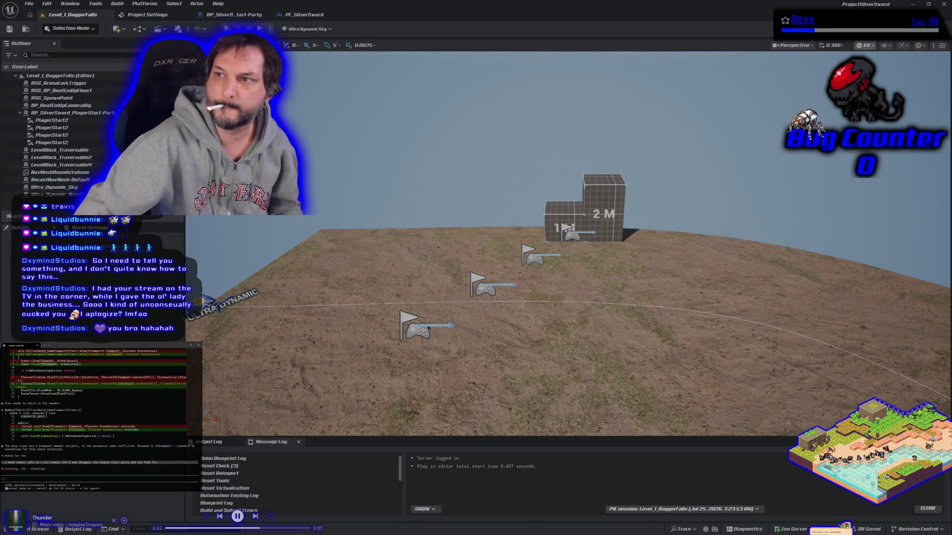
click(945, 4)
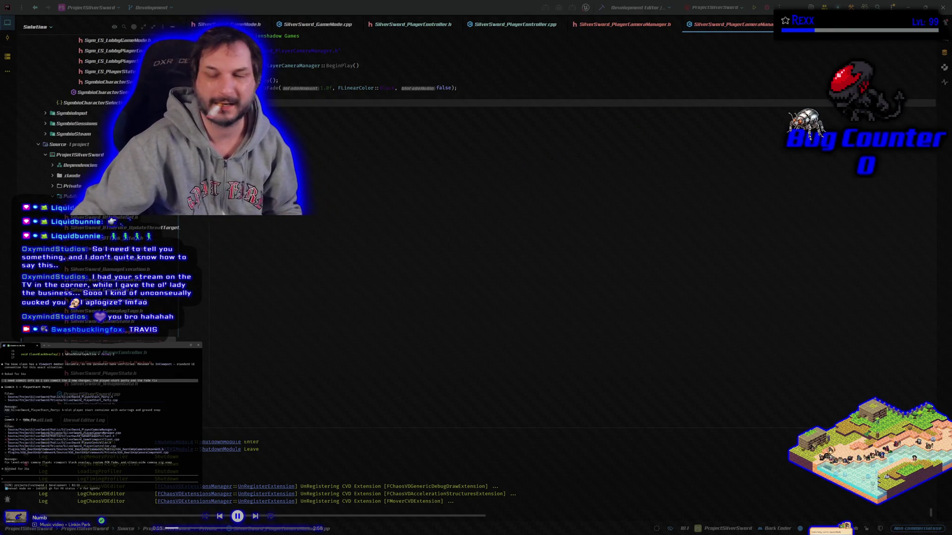
Switch to GitHub Desktop to review the changed files
key(alt+Tab)
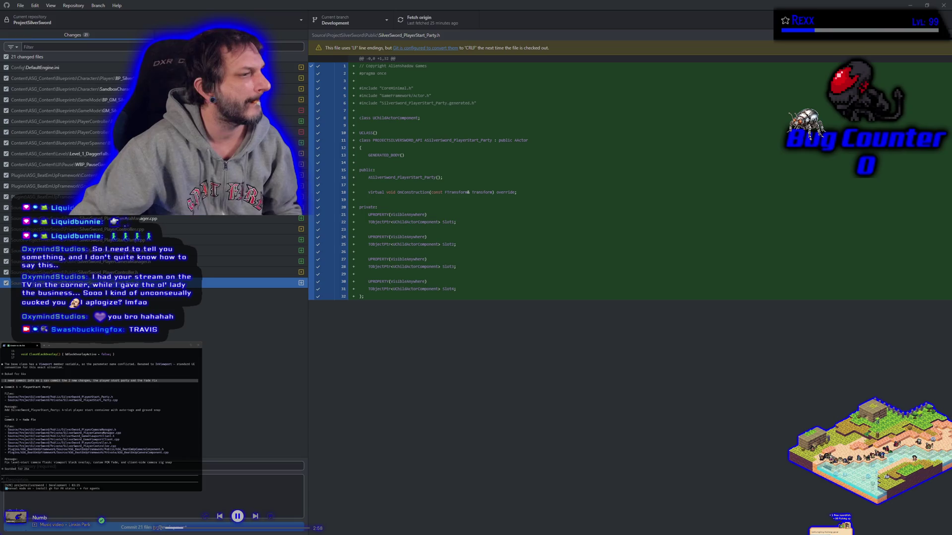
Commit only SilverSword_PlayerStart_Party.h and .cpp to Development with the 4-slot player start container message
drag(5, 410, 161, 411)
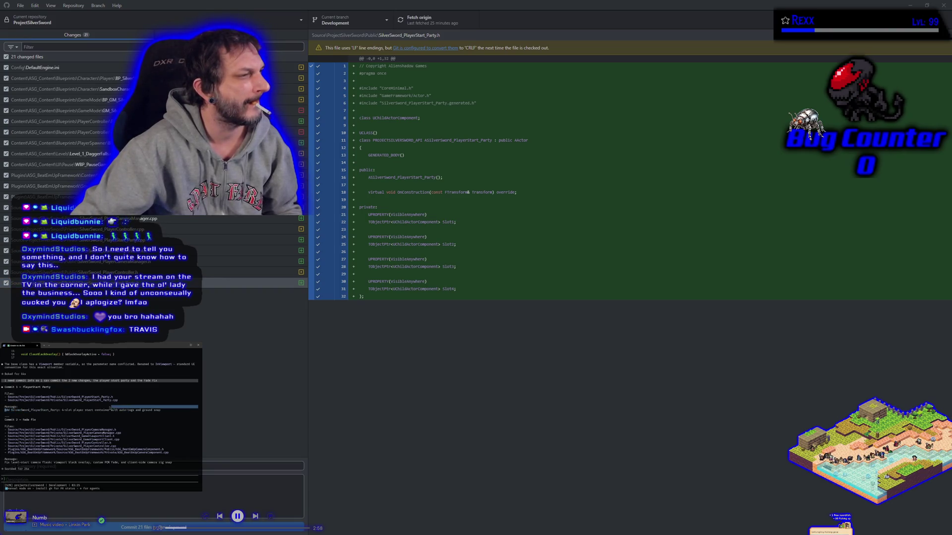
click(6, 57)
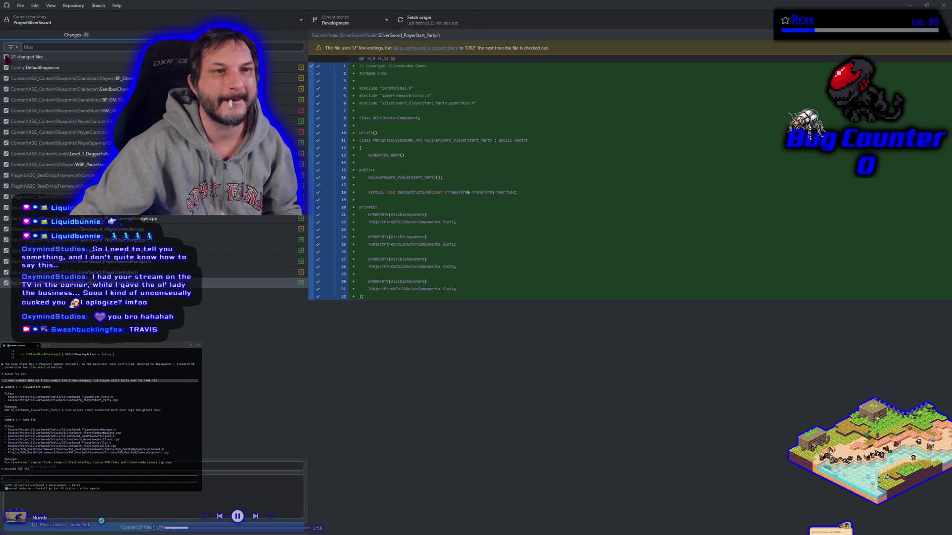
click(6, 283)
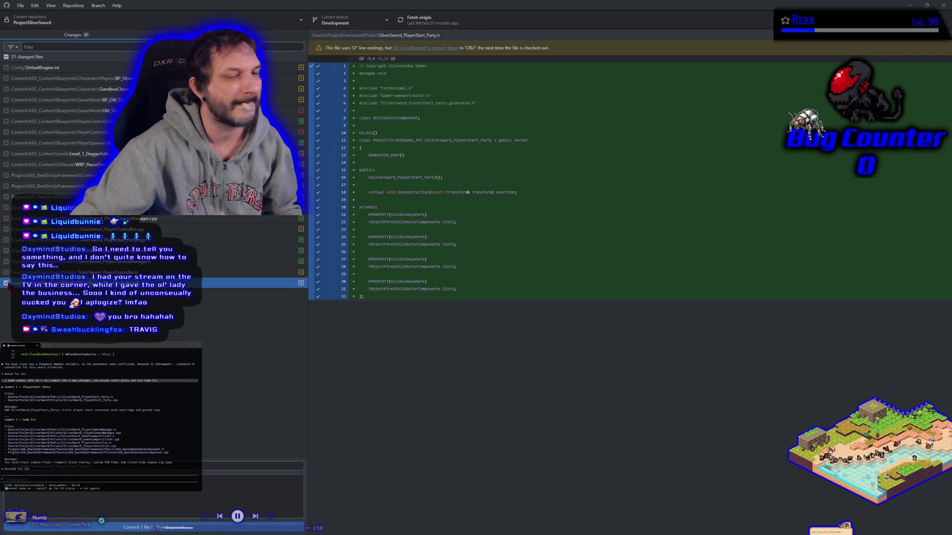
click(6, 240)
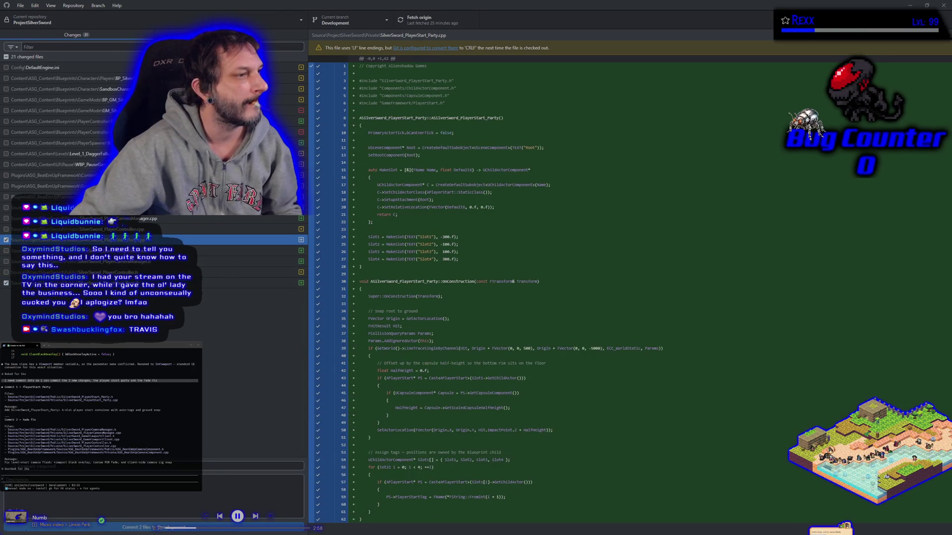
triple_click(79, 410)
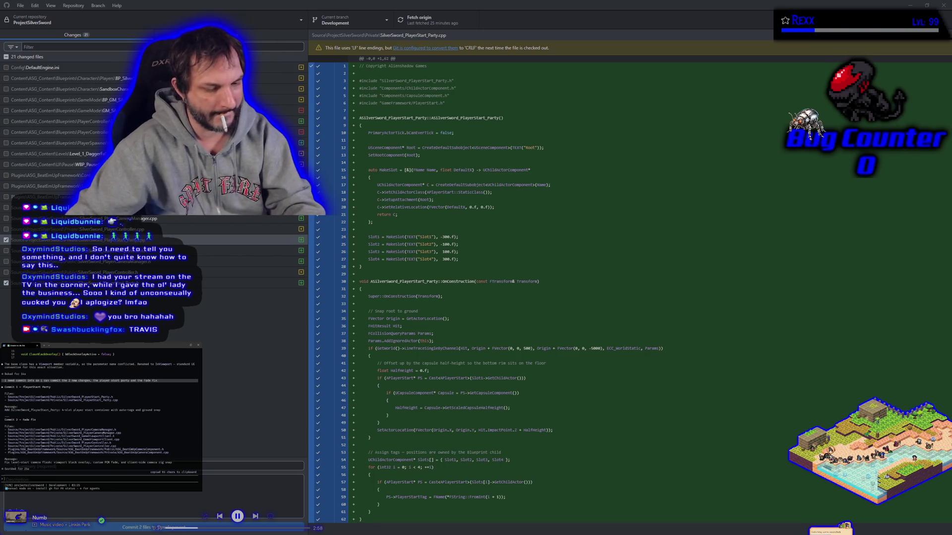
click(33, 466)
key(ctrl+v)
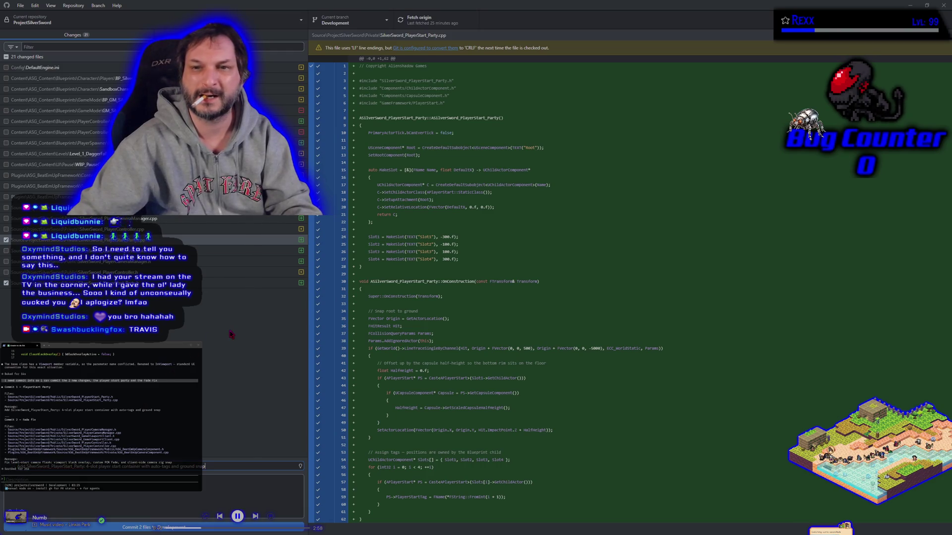
click(212, 320)
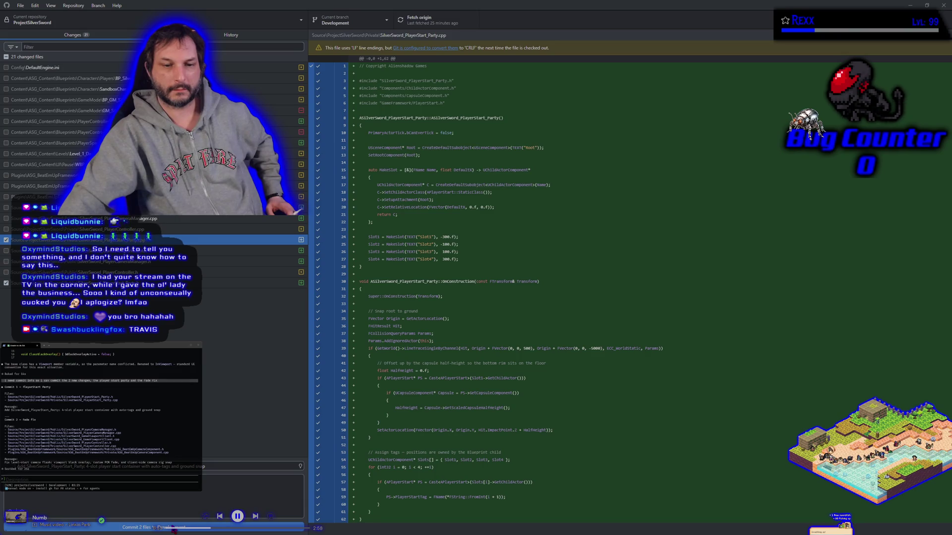
click(163, 528)
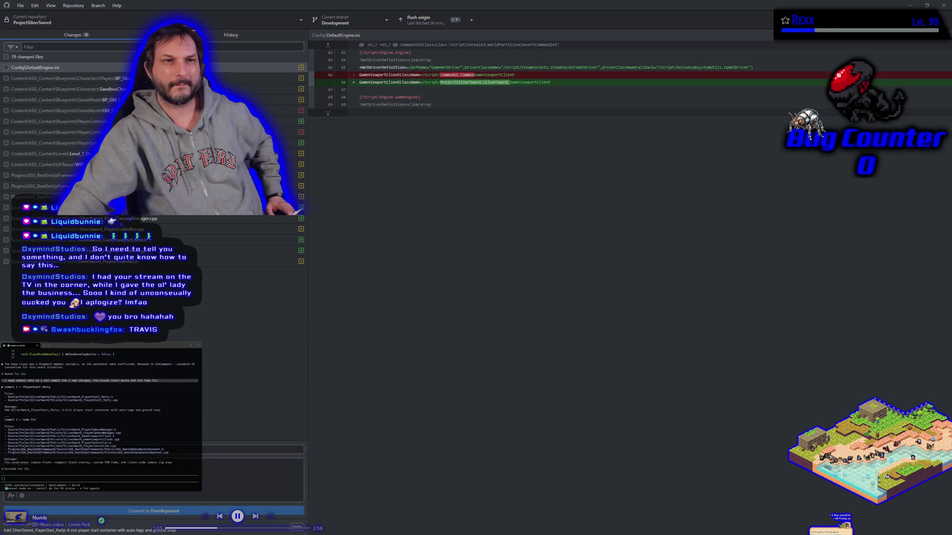
Commit all 19 remaining files to Development with the level-start camera flash fix message
click(6, 57)
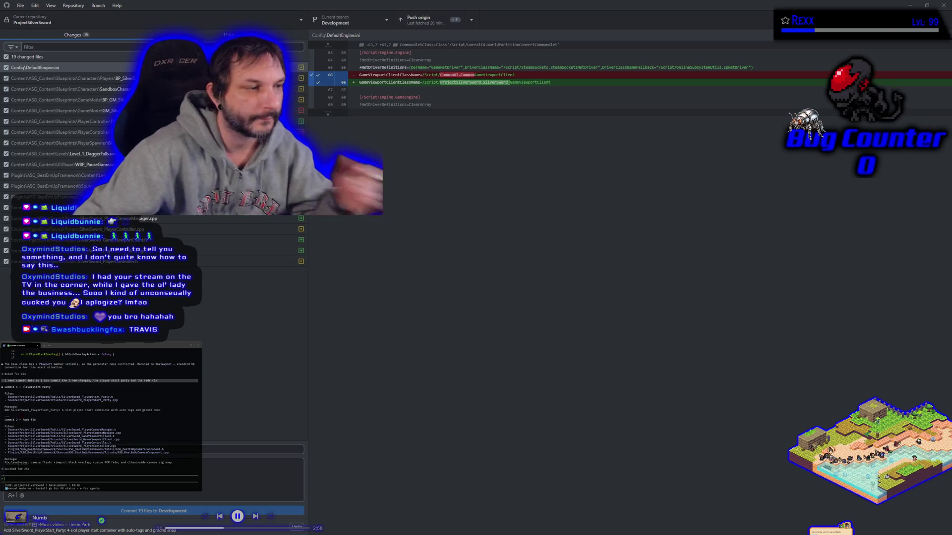
triple_click(30, 463)
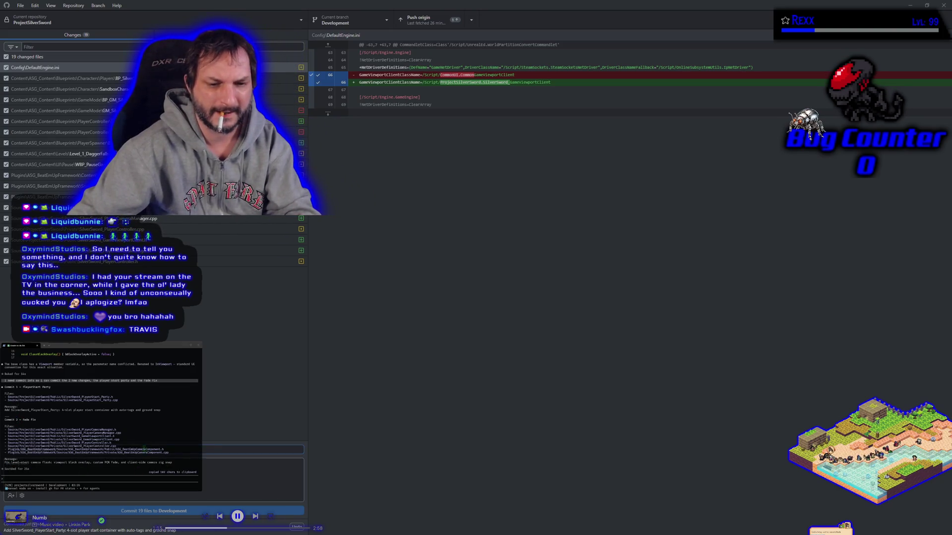
key(ctrl+v)
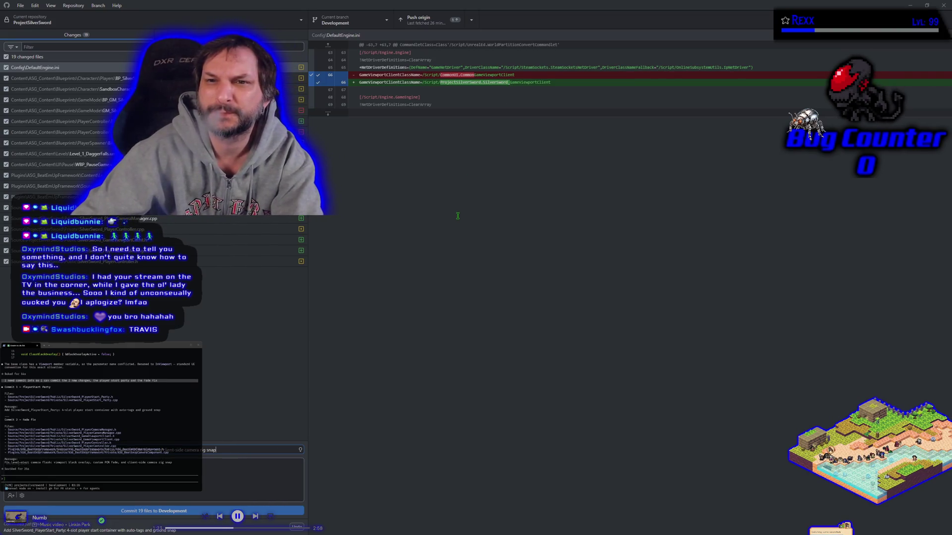
click(172, 512)
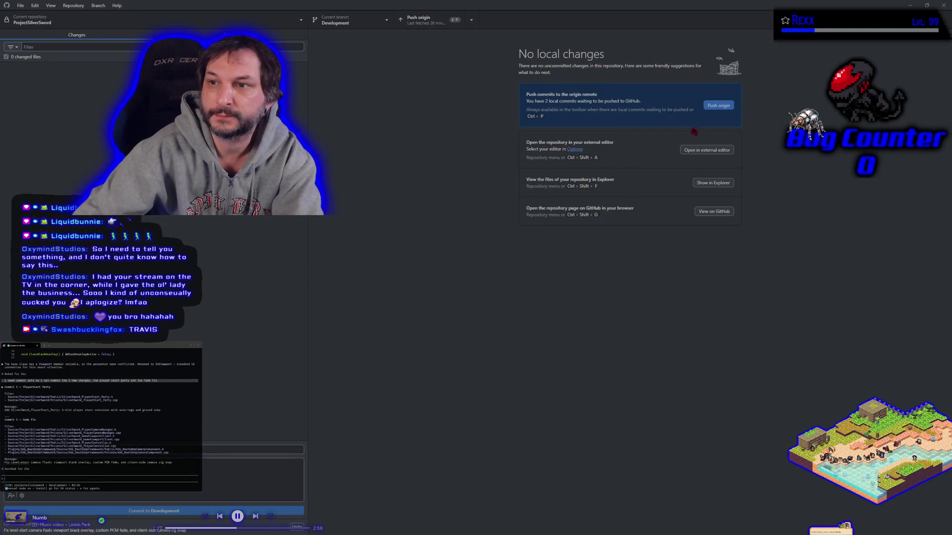
Push Development to origin, then merge Development into main with a merge commit
click(715, 107)
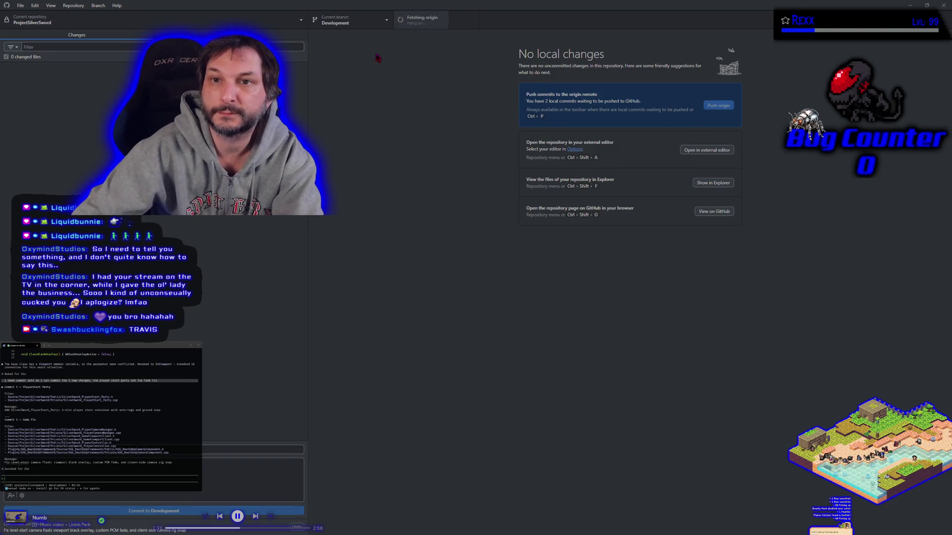
click(373, 24)
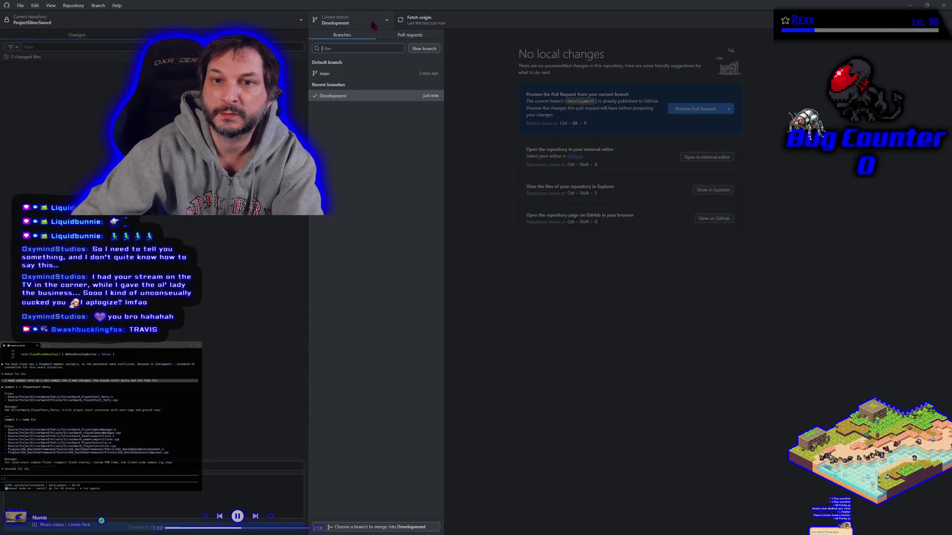
click(353, 74)
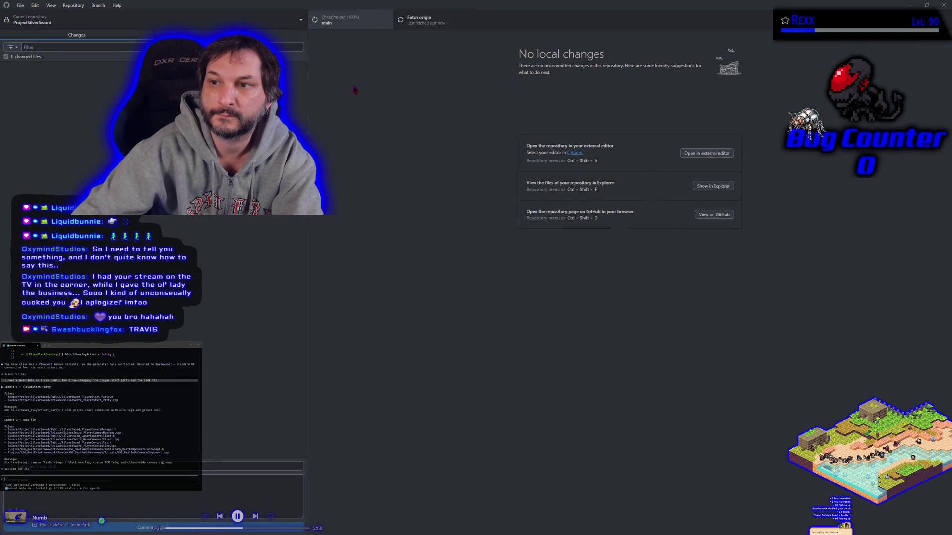
click(98, 6)
click(106, 99)
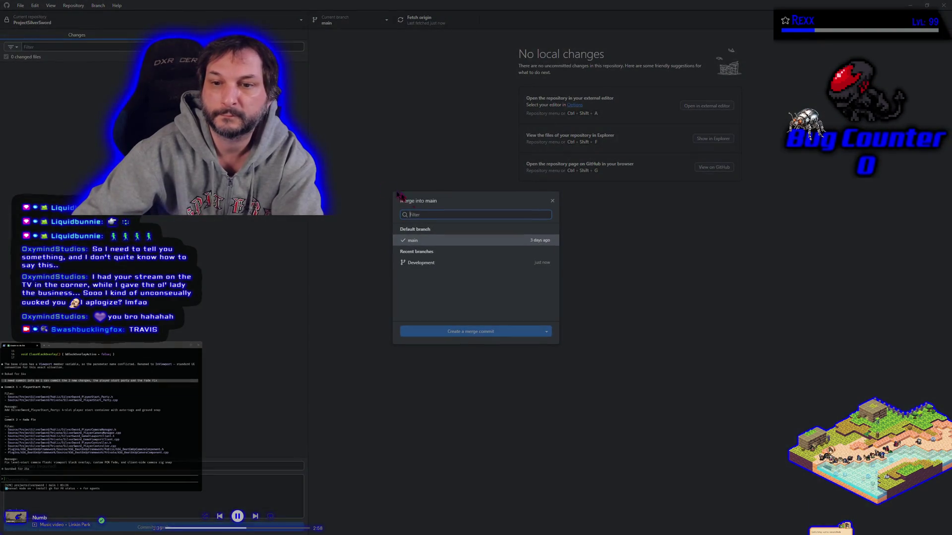
click(434, 266)
click(441, 342)
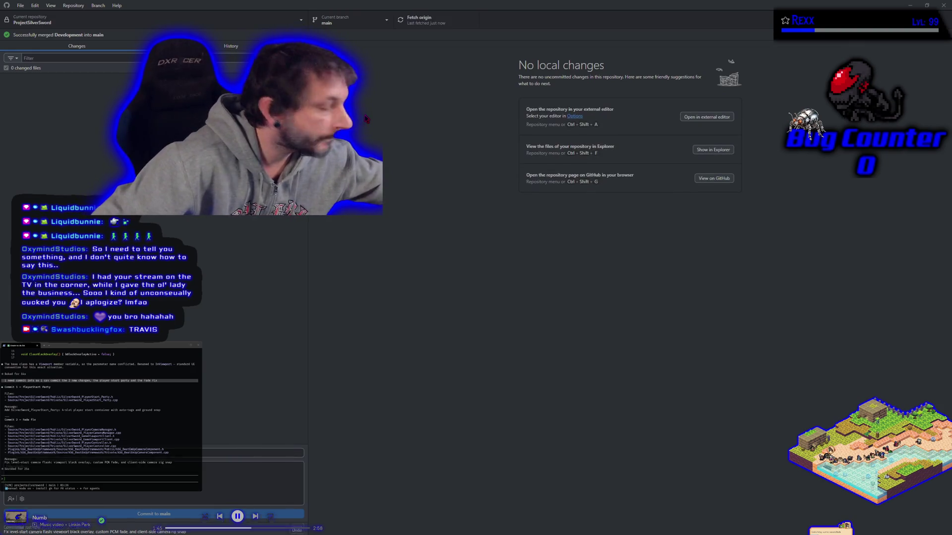
Switch back to the Development branch and return to Rider
click(347, 20)
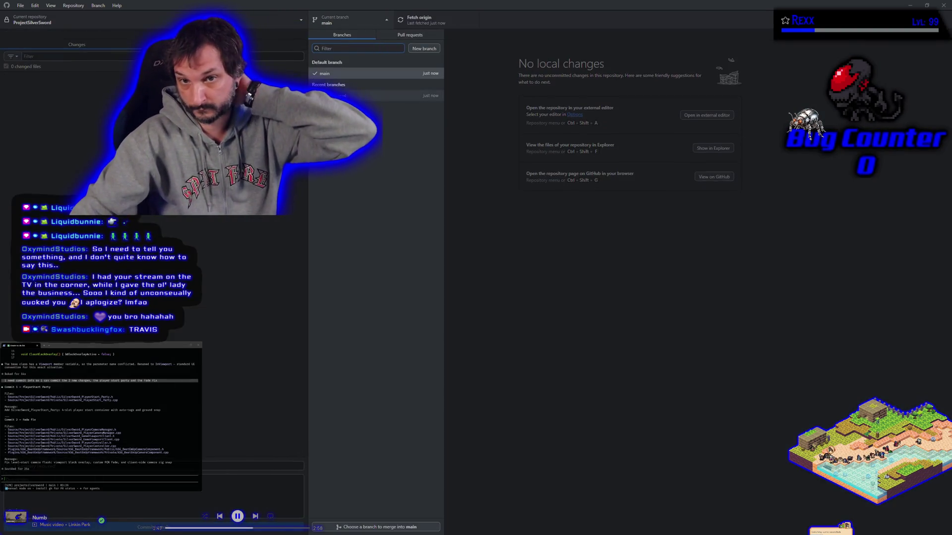
click(357, 95)
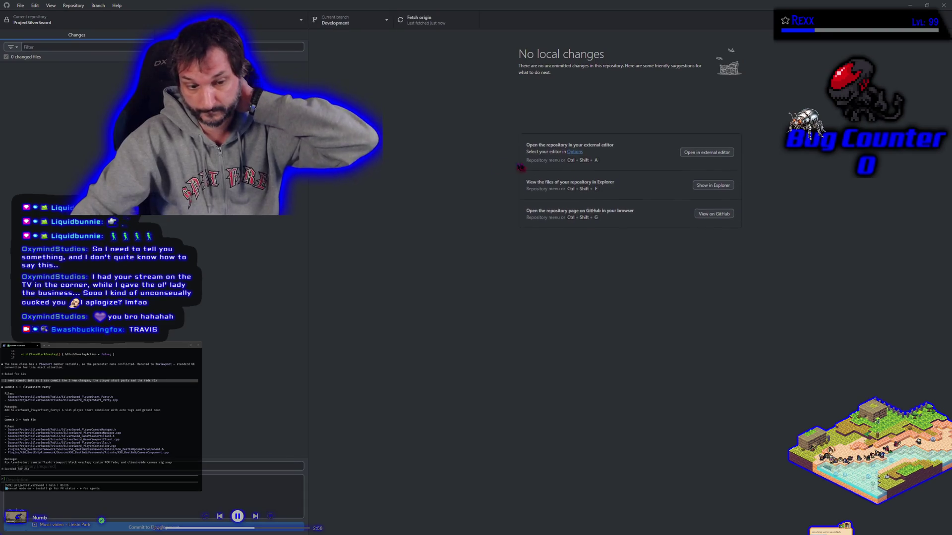
key(alt+Tab)
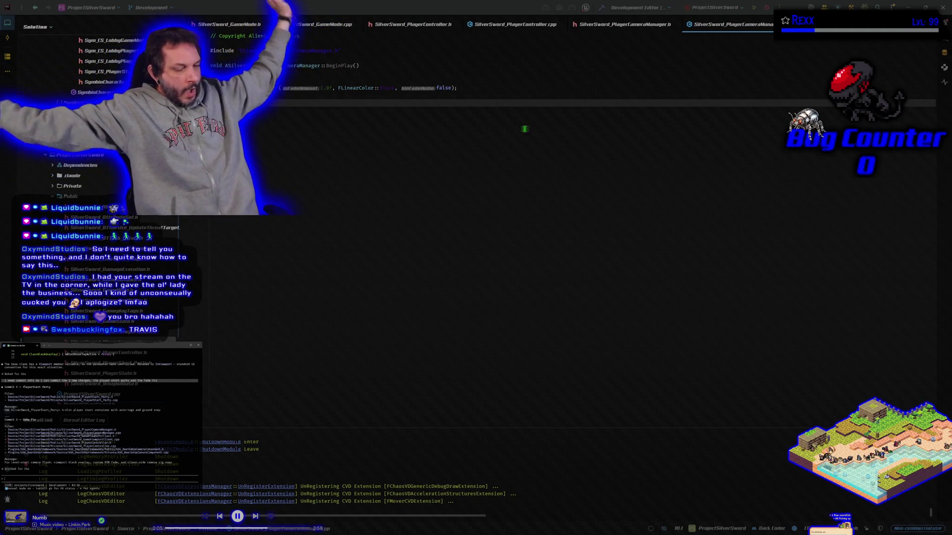
Send the terminal agent a to-do list request and start building the selected projects
text(bo)
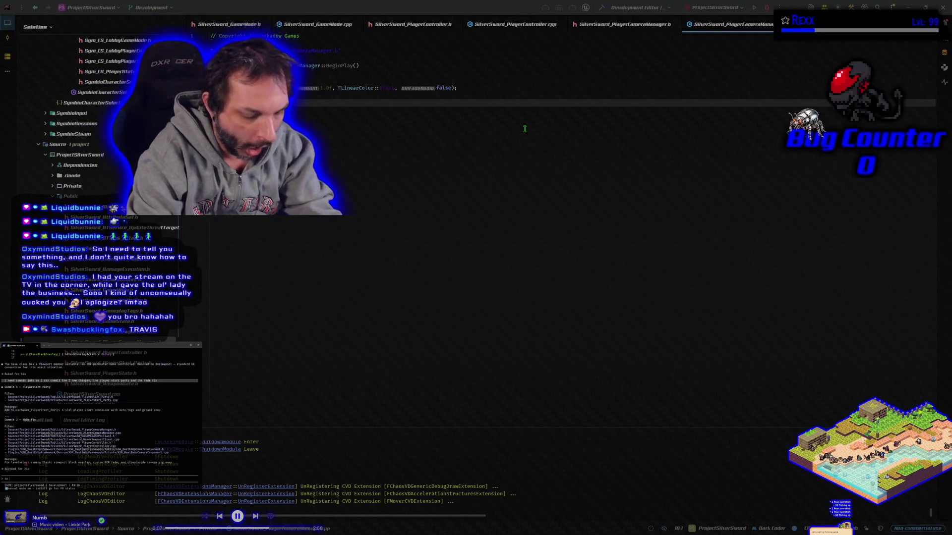
text( do list)
key(Return)
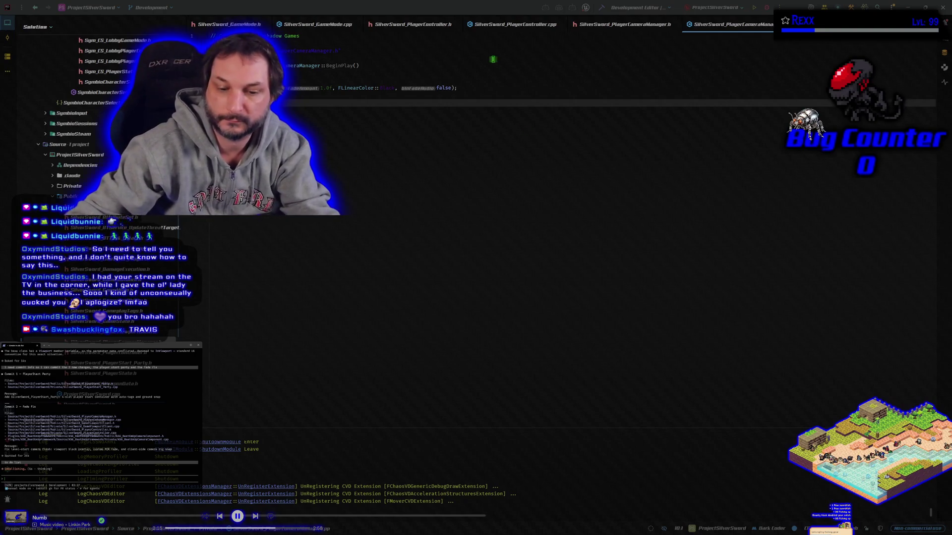
click(601, 8)
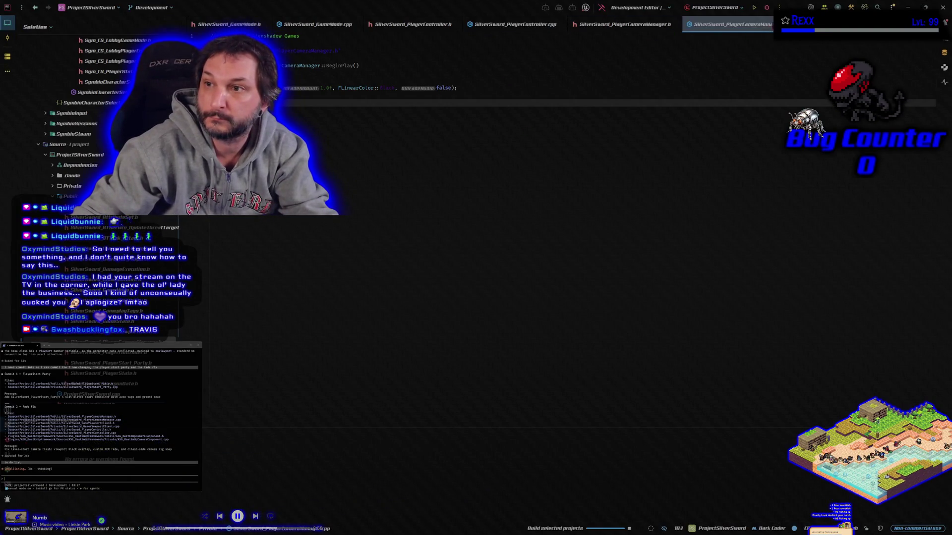